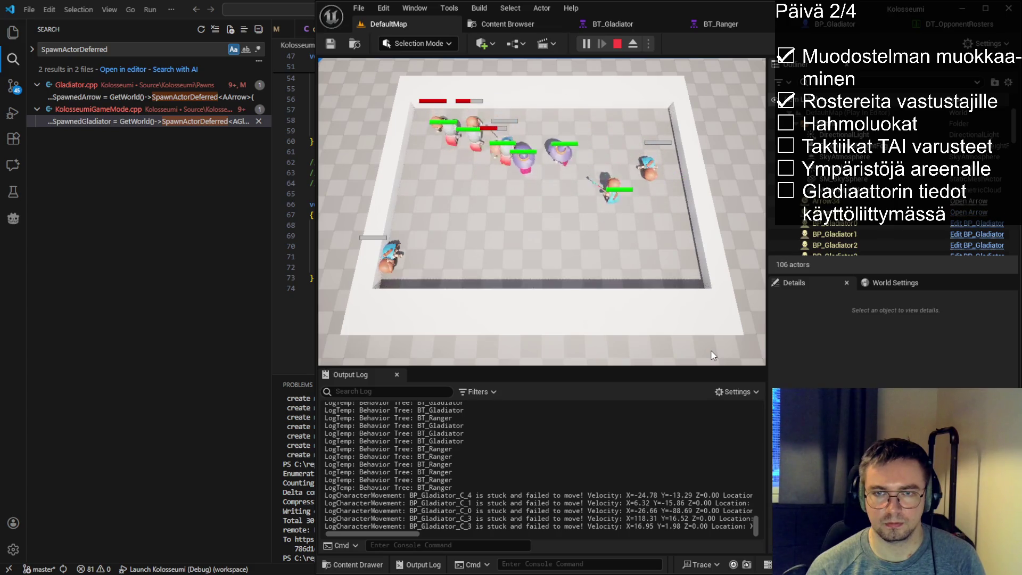
- End the arena play test and put the caret on the CollisionComp declaration in Arrow.h
click(617, 44)
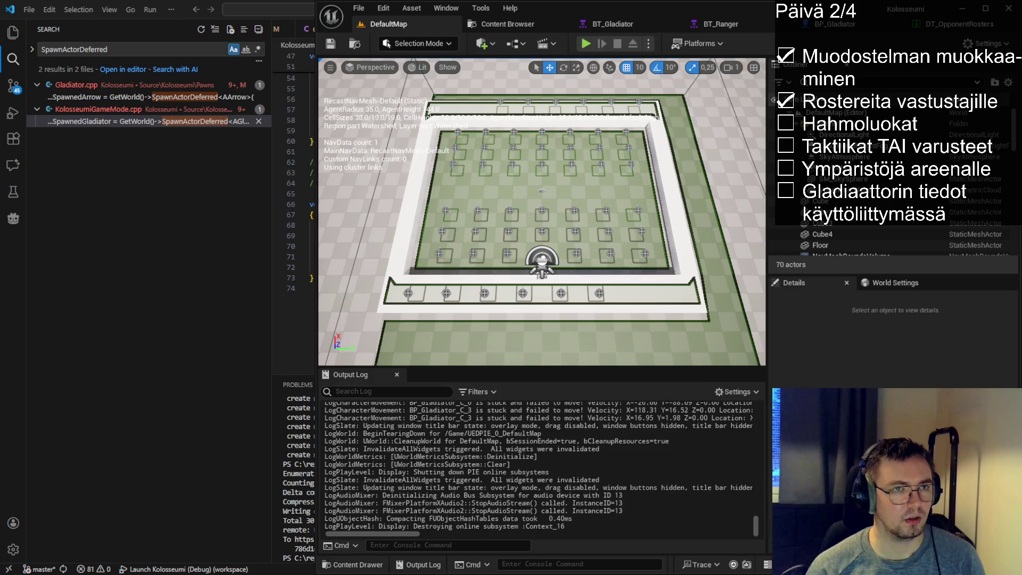
click(291, 200)
scroll(426, 213, up, 5)
scroll(426, 213, down, 5)
click(291, 200)
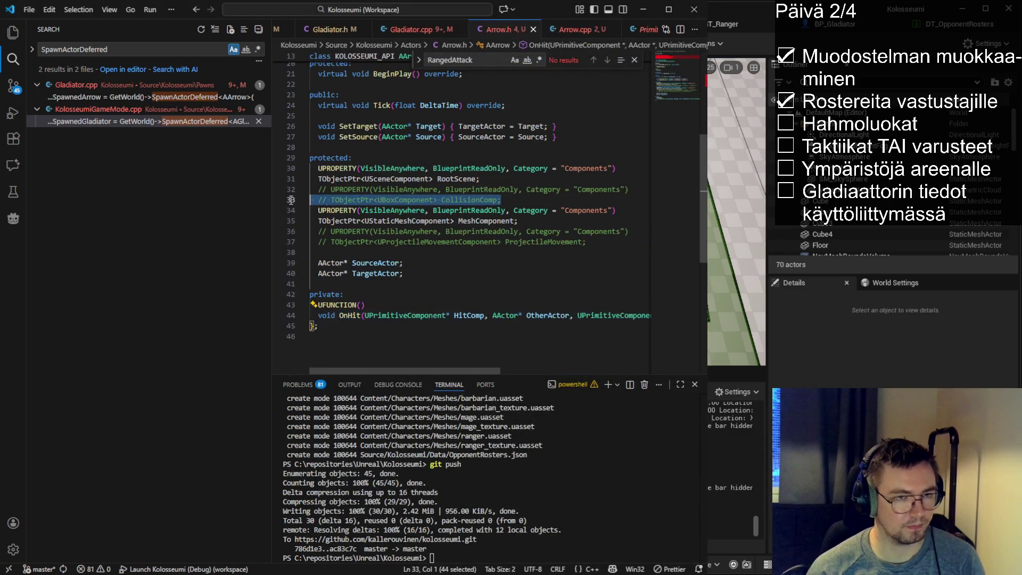
key(ctrl+slash)
key(Up)
key(Up)
key(ctrl+slash)
key(Up)
key(ctrl+slash)
double_click(473, 200)
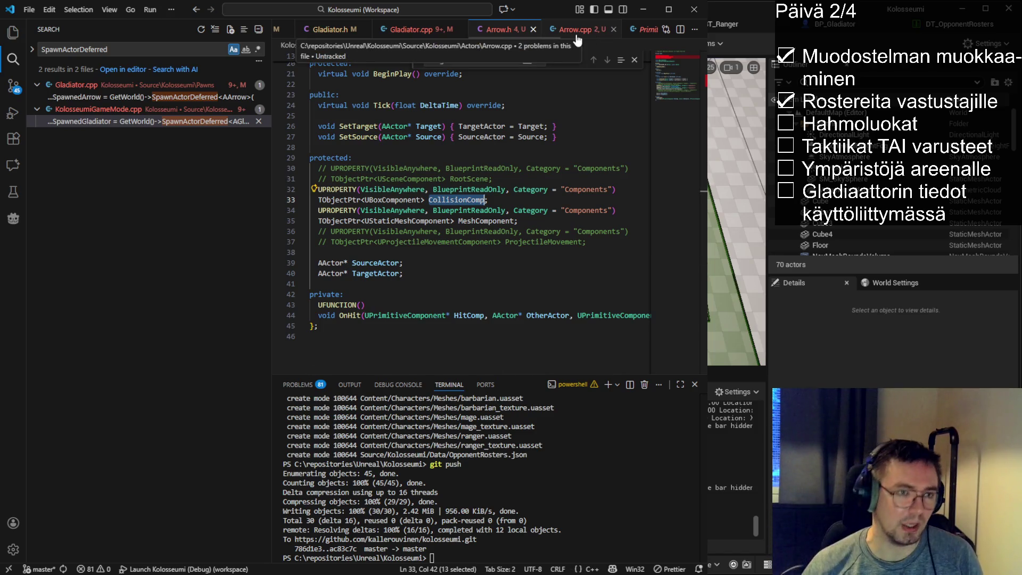
drag(484, 199, 283, 185)
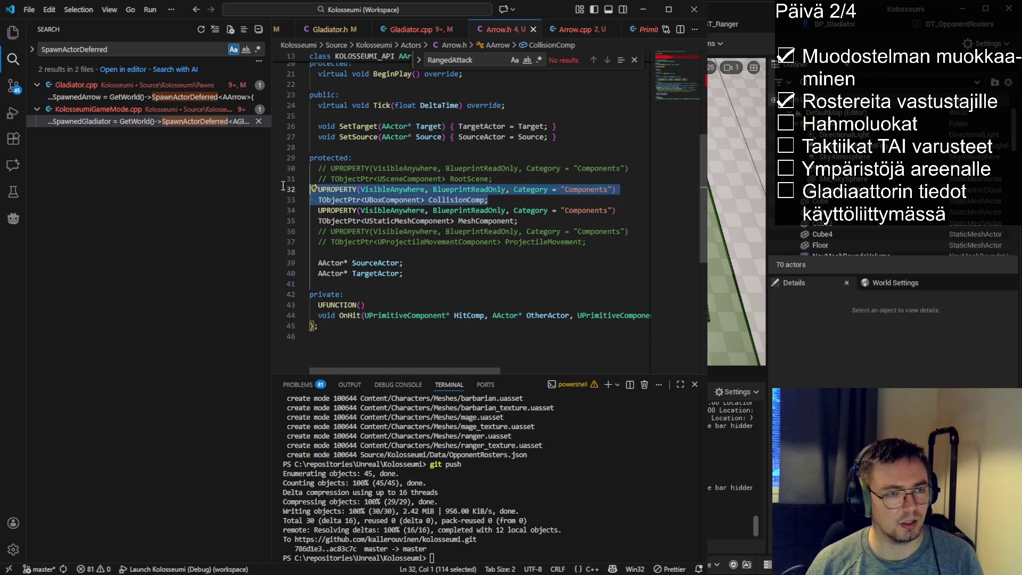
click(459, 200)
scroll(529, 210, up, 4)
scroll(529, 210, down, 4)
triple_click(455, 217)
click(455, 217)
triple_click(455, 216)
click(489, 218)
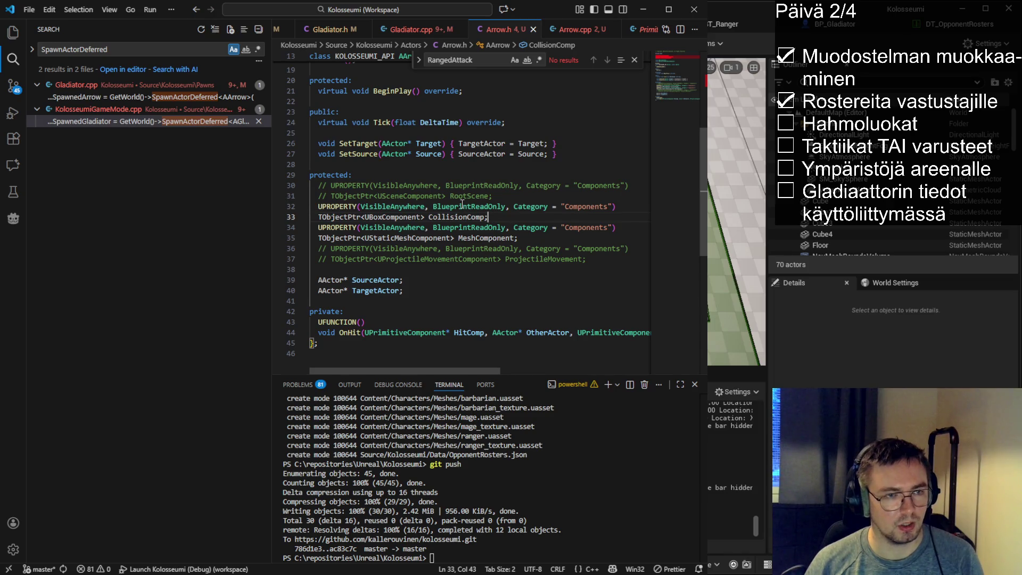
double_click(493, 241)
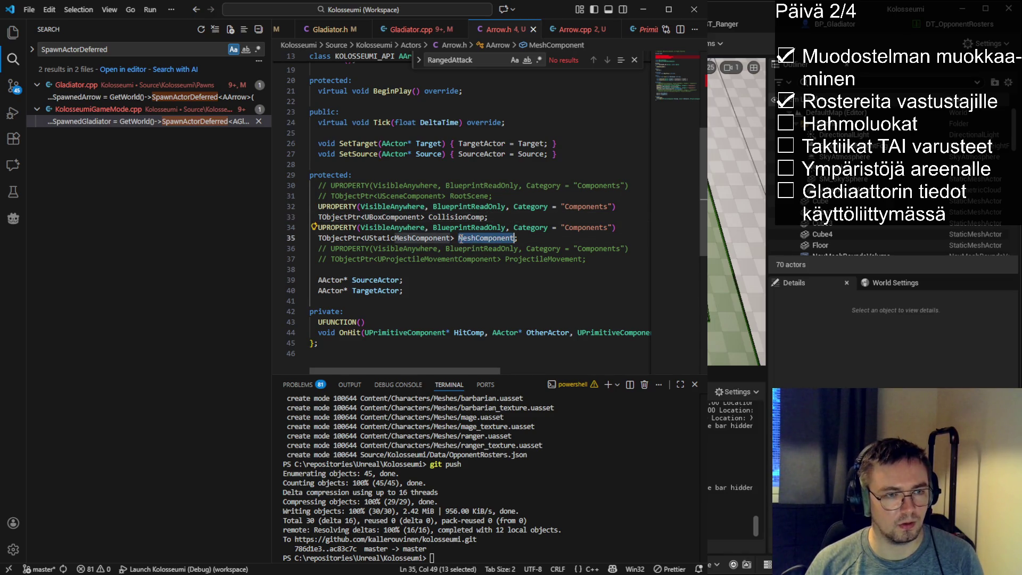
drag(518, 238, 278, 224)
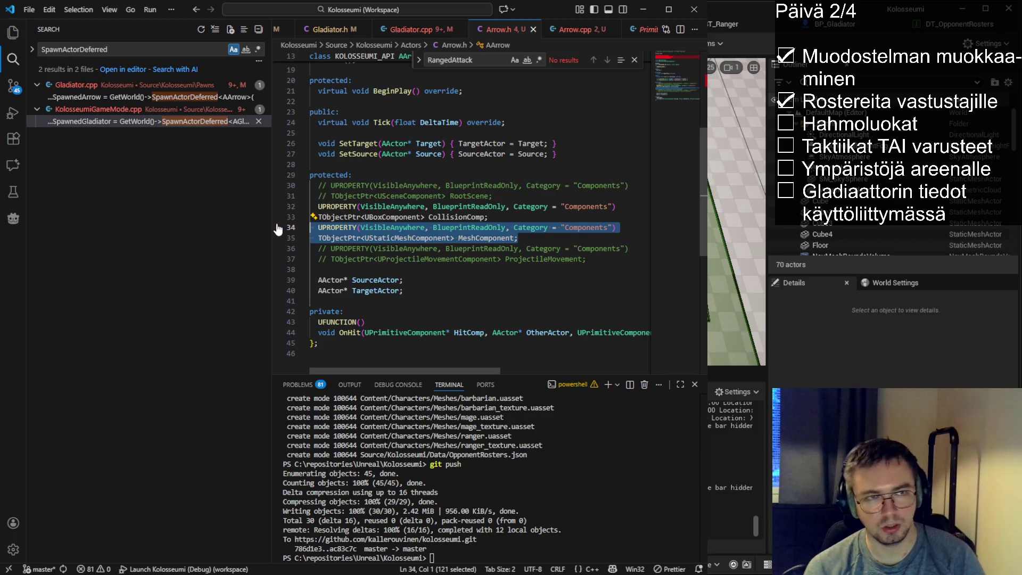
drag(489, 217, 398, 217)
key(shift+Up)
click(488, 216)
key(shift+Home)
key(shift+Up)
click(489, 209)
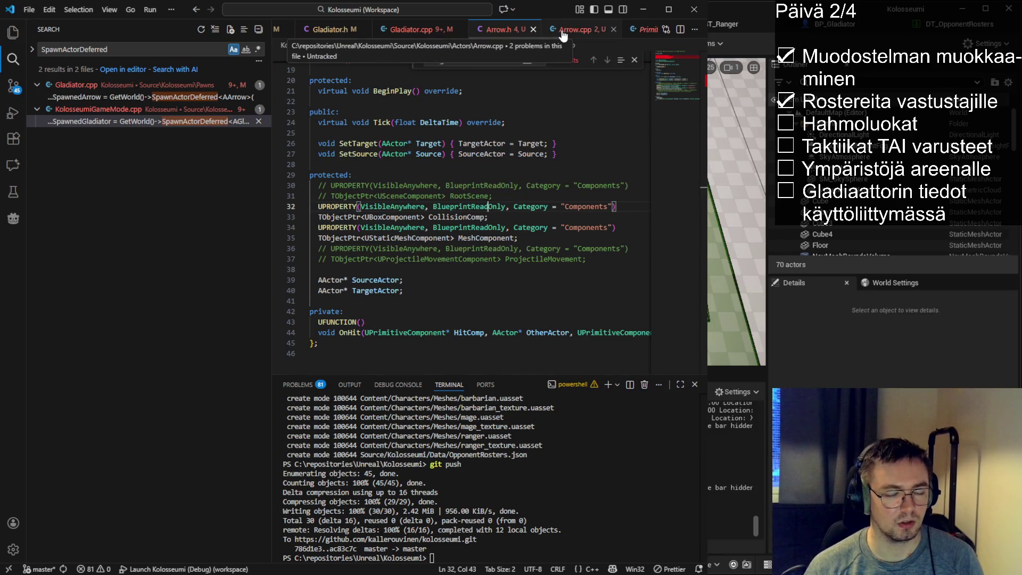
drag(519, 238, 216, 208)
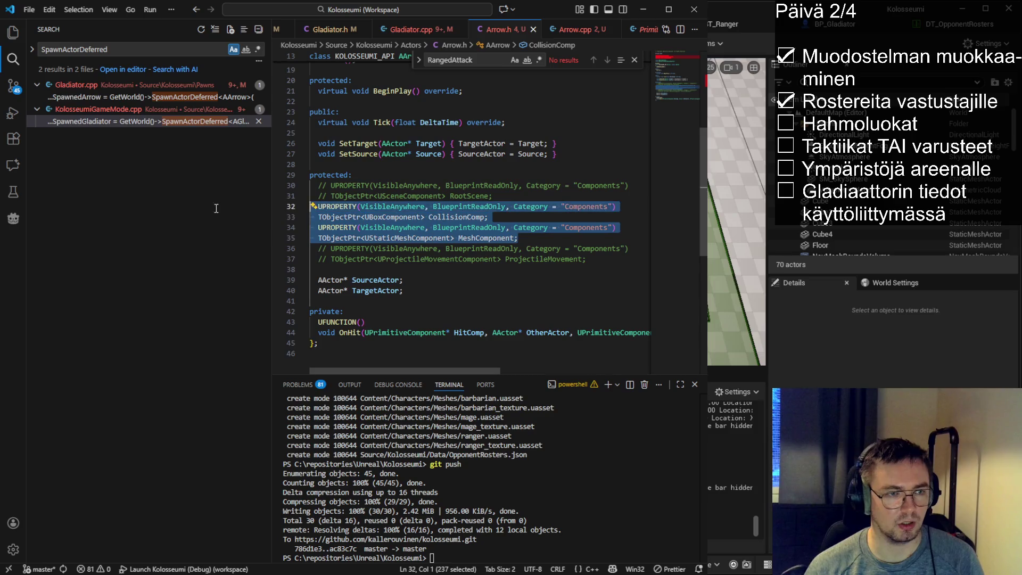
double_click(497, 239)
mouse_move(534, 238)
mouse_down()
mouse_move(372, 227)
mouse_move(314, 196)
mouse_move(312, 207)
mouse_up()
click(503, 234)
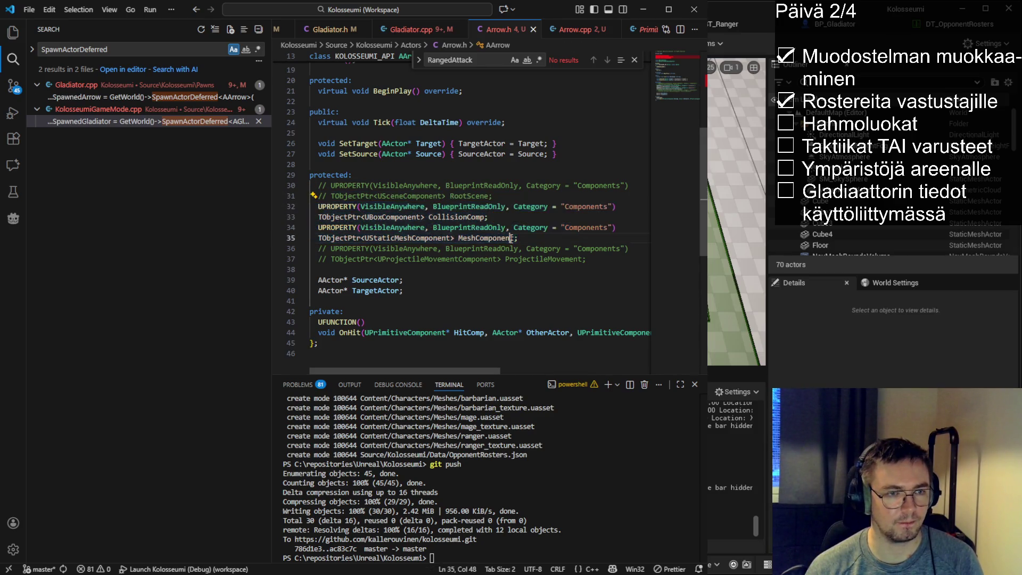
drag(503, 217, 290, 207)
key(ctrl+slash)
key(Up)
key(ctrl+slash)
key(Up)
key(ctrl+slash)
click(533, 196)
key(ctrl+s)
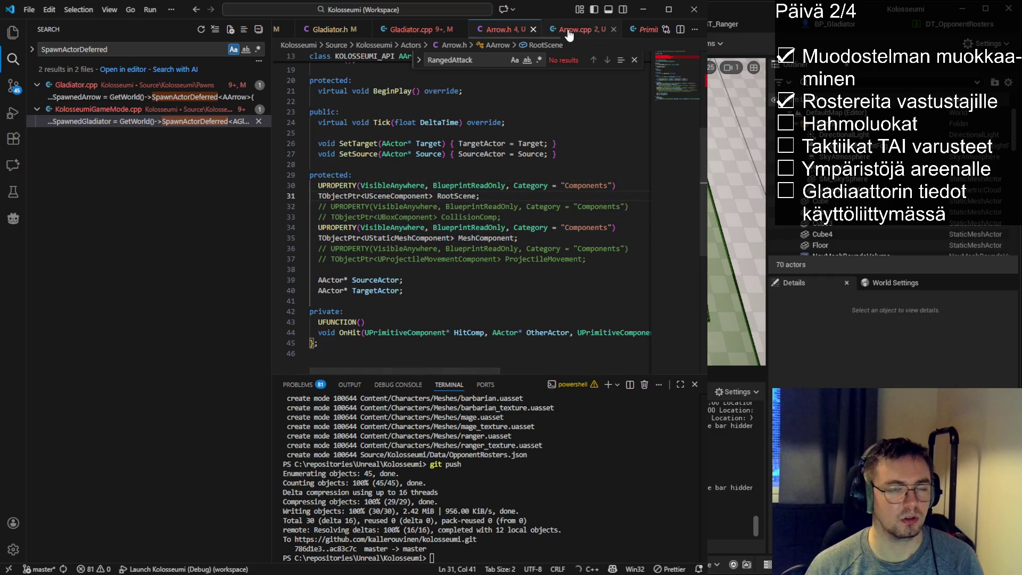
click(578, 29)
- Add a commented-out MeshComponent->SetCollisionProfileName(TEXT("BlockAll")) line after SetRelativeRotation, then save Arrow.cpp
scroll(451, 255, up, 10)
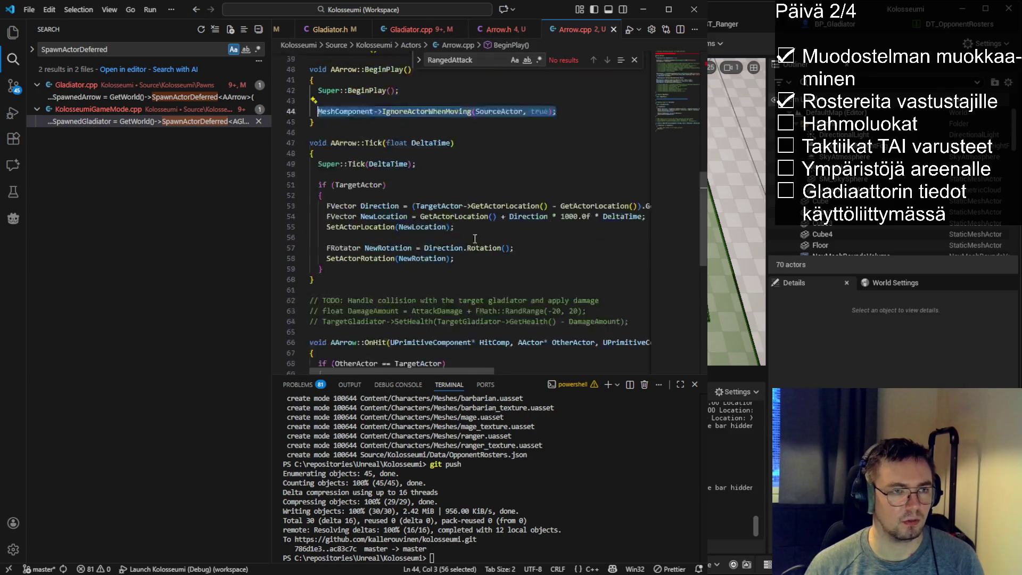
scroll(458, 270, up, 4)
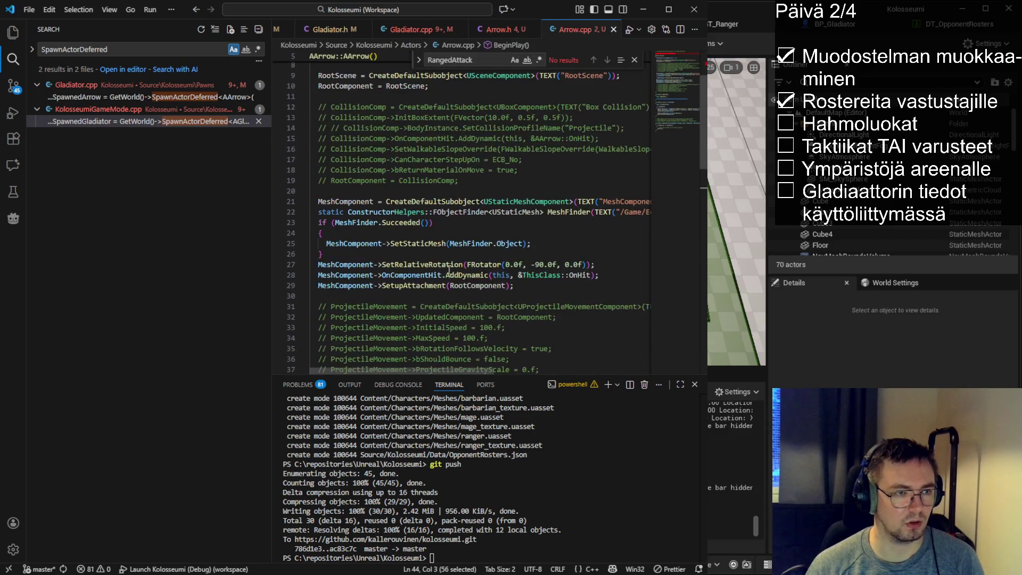
click(609, 274)
key(Up)
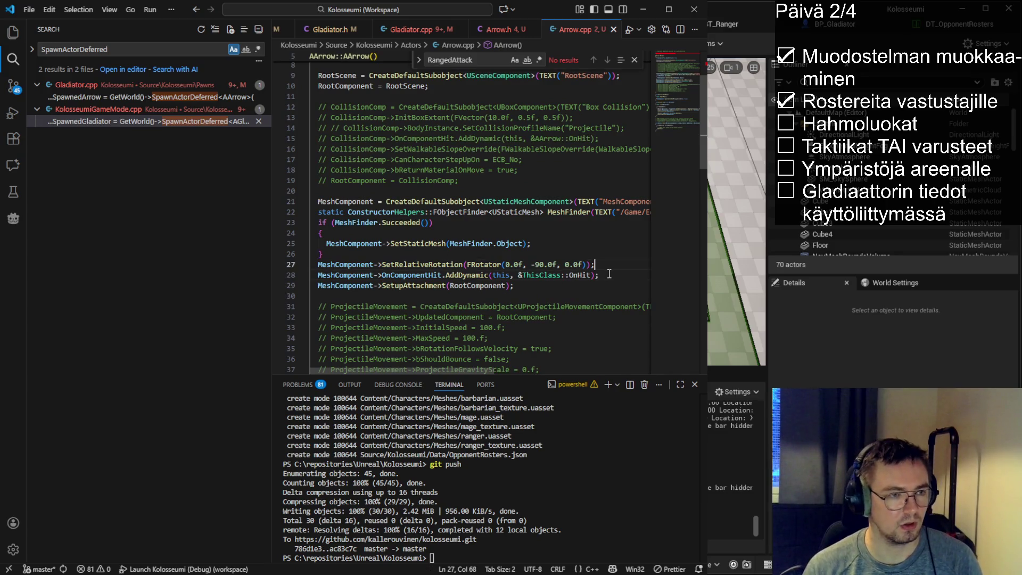
key(Return)
text(MeshComponent->S)
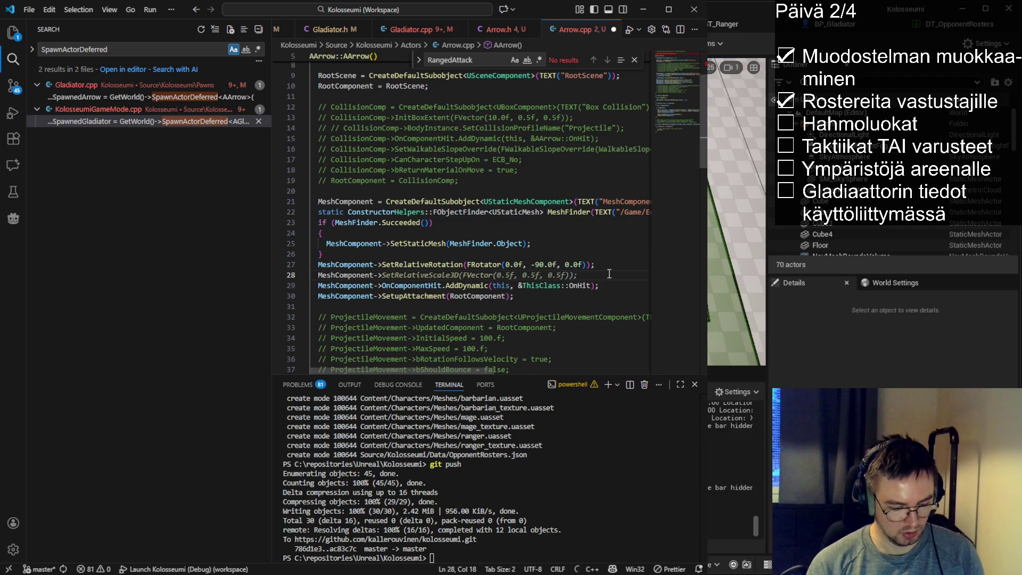
text(etCollisionProf)
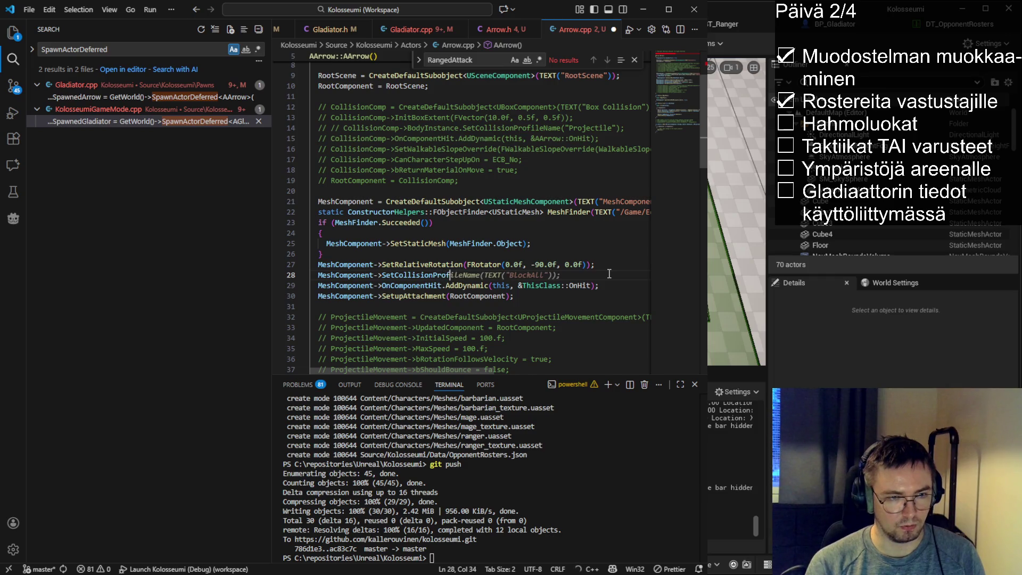
key(ctrl+BackSpace)
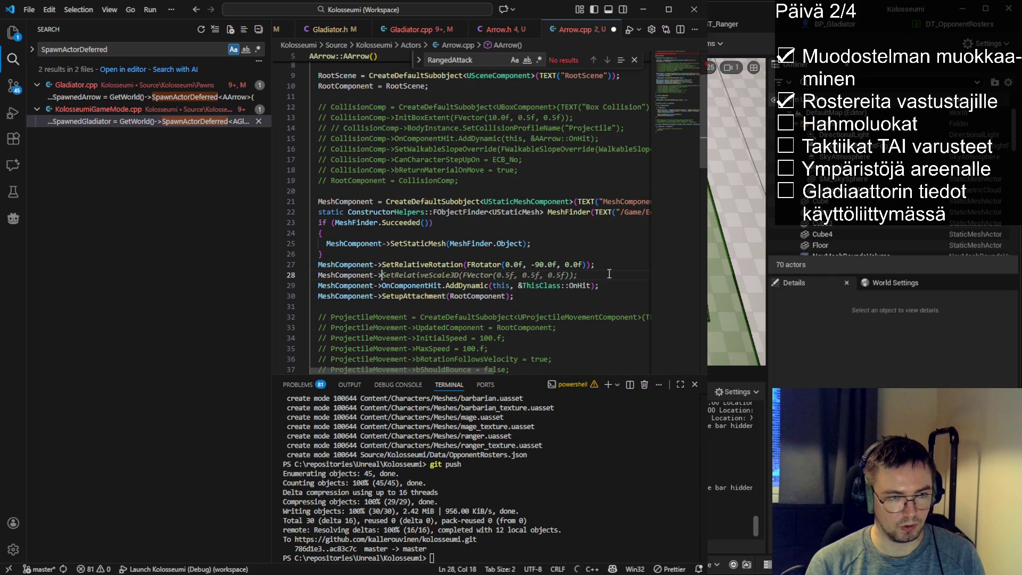
text(SetCollision)
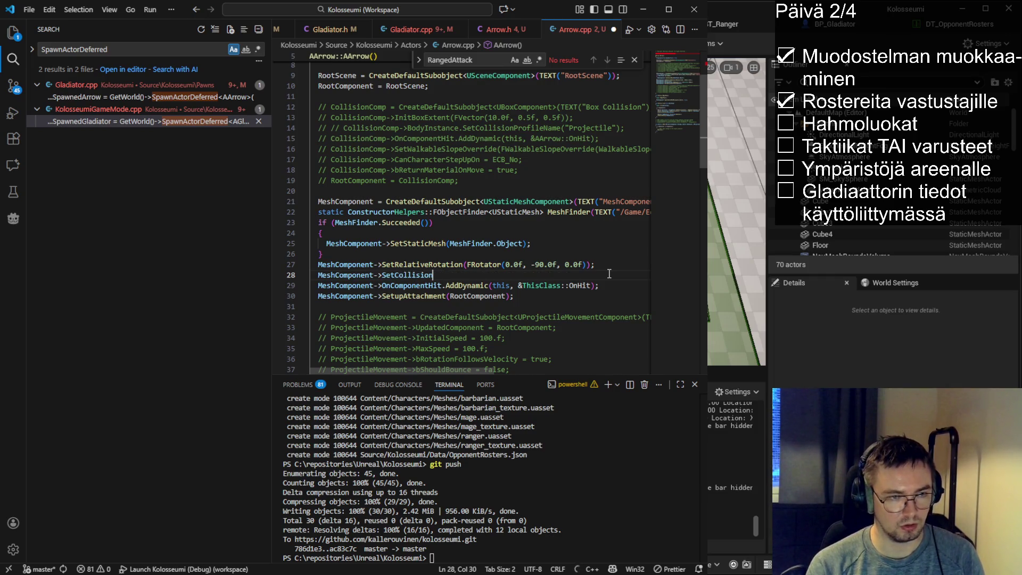
text(Profeil)
text(i)
key(Tab)
key(ctrl+slash)
key(ctrl+s)
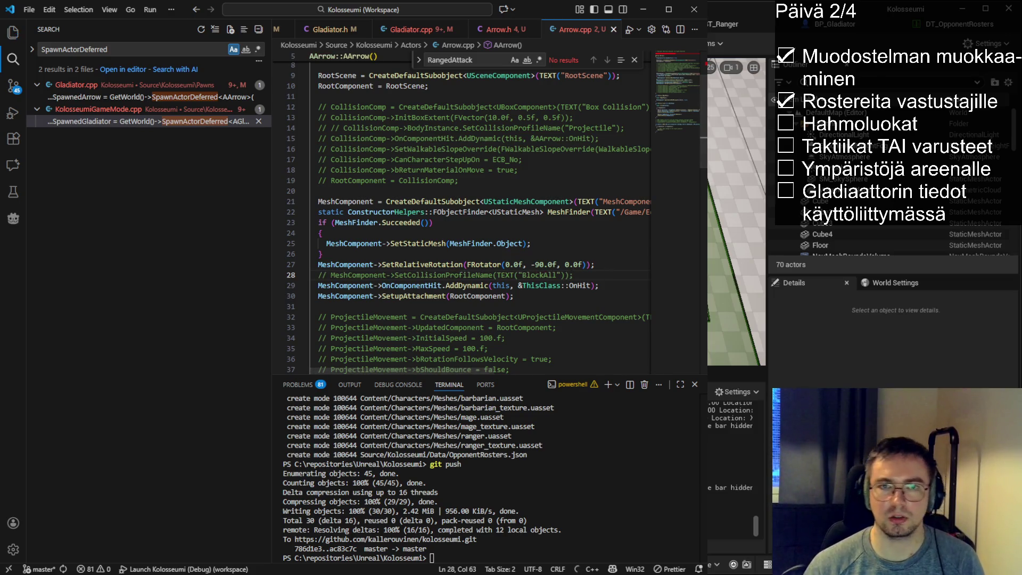
key(alt+Tab)
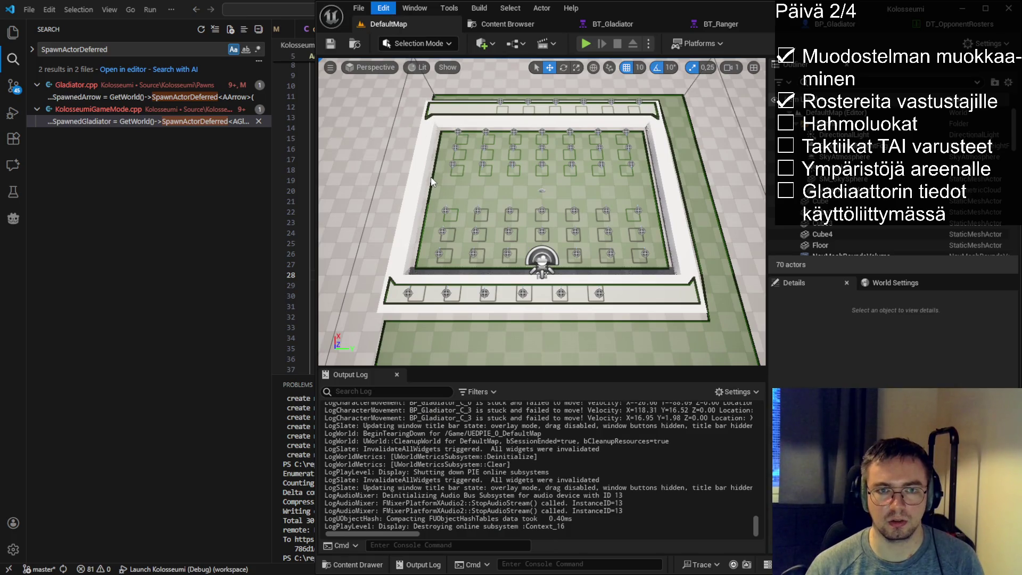
- Bring up Project Settings at the Engine > Collision page
click(454, 291)
click(351, 396)
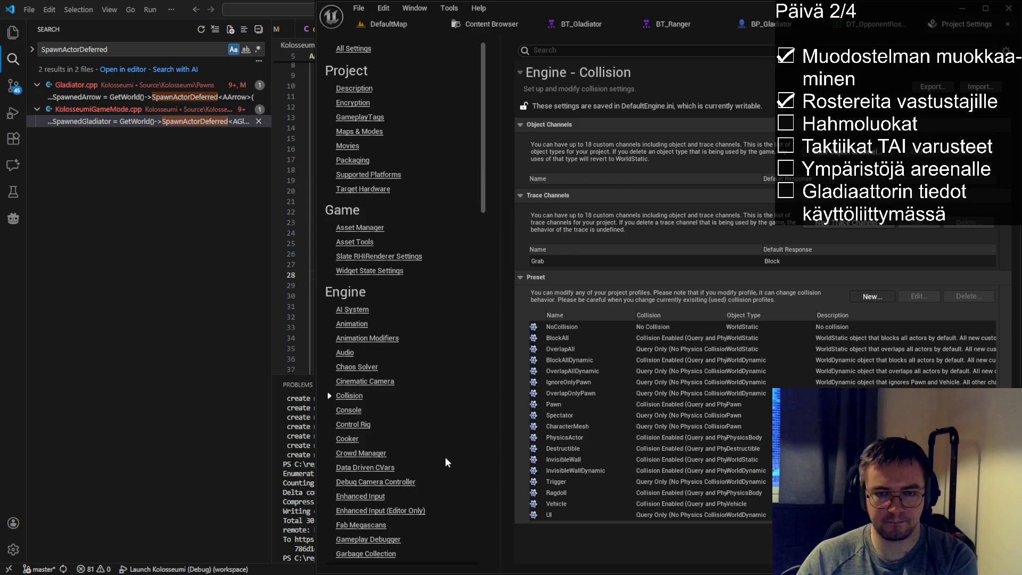
scroll(293, 213, down, 14)
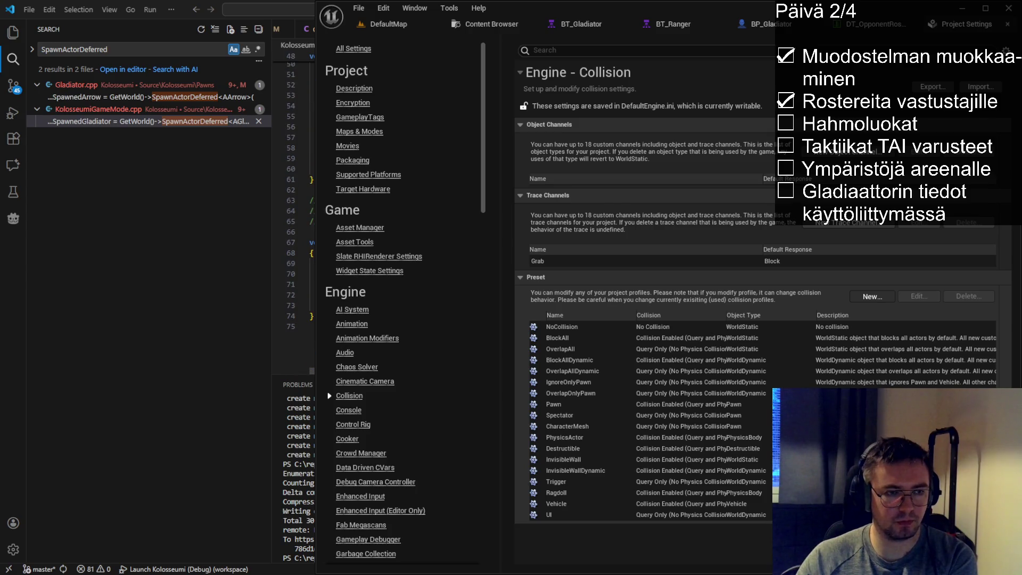
- Review the target-actor check inside OnHit in Arrow.cpp
click(299, 266)
click(370, 296)
drag(373, 308, 320, 273)
click(408, 277)
key(Up)
key(End)
key(shift+Home)
key(shift+Home)
click(381, 311)
drag(381, 311, 314, 263)
click(450, 269)
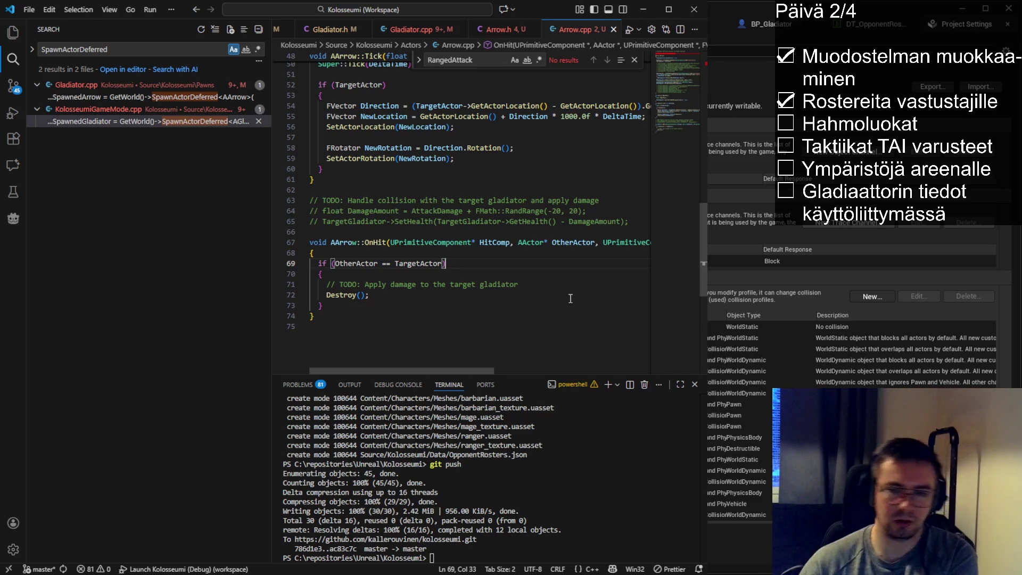
- Select the Projectile row in the collision Preset list
key(alt+Tab)
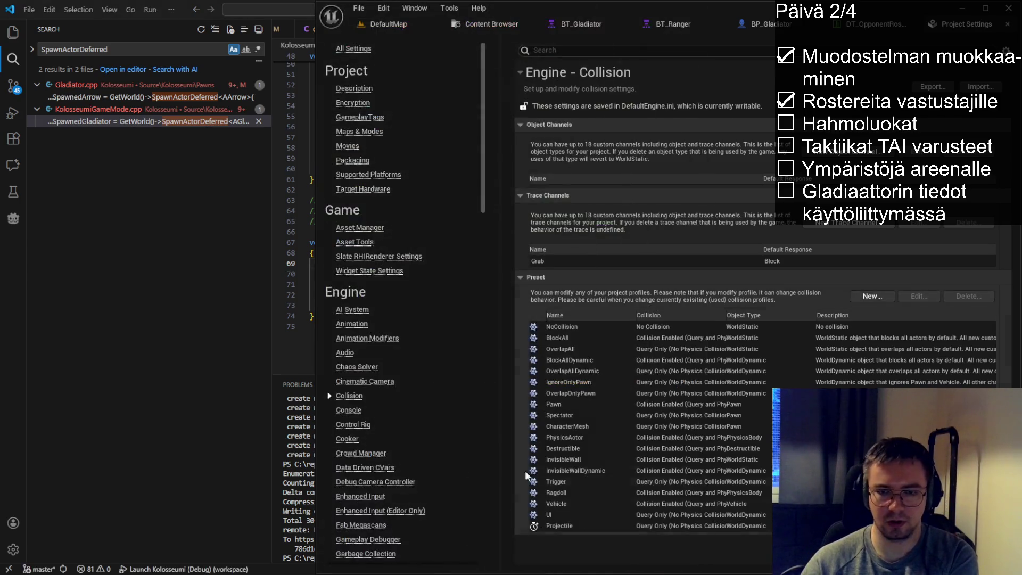
click(575, 527)
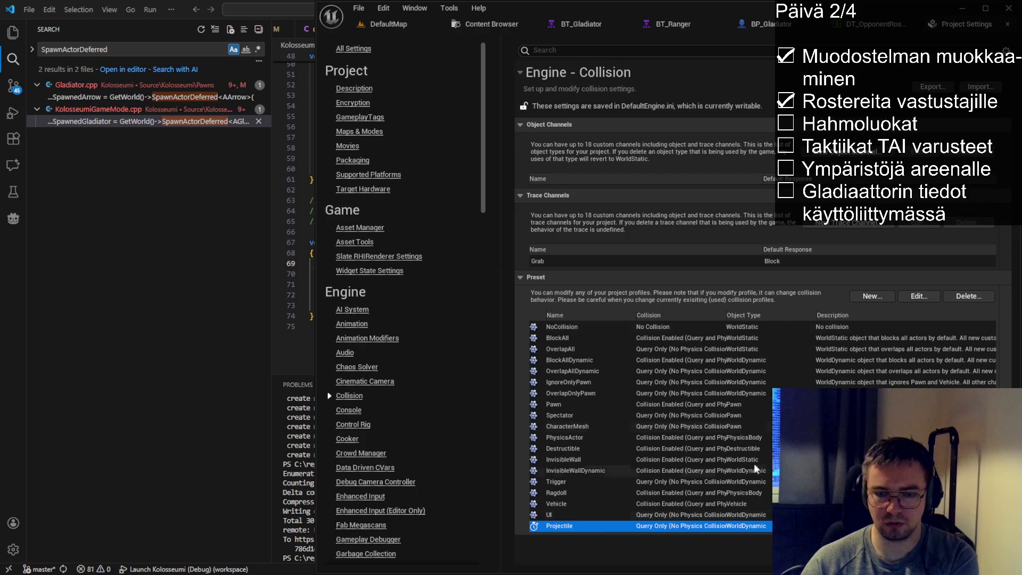
scroll(293, 191, up, 10)
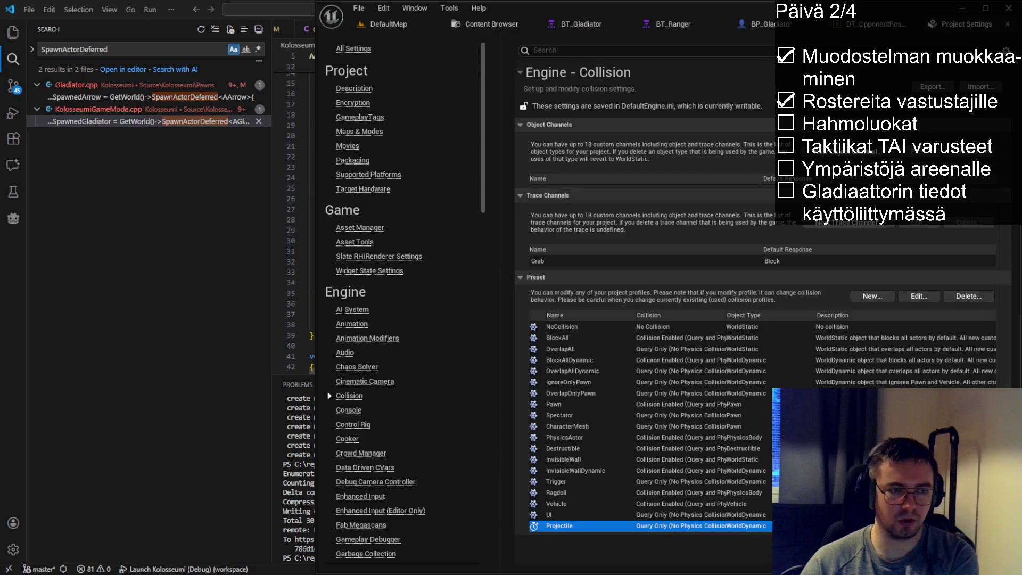
key(alt+Tab)
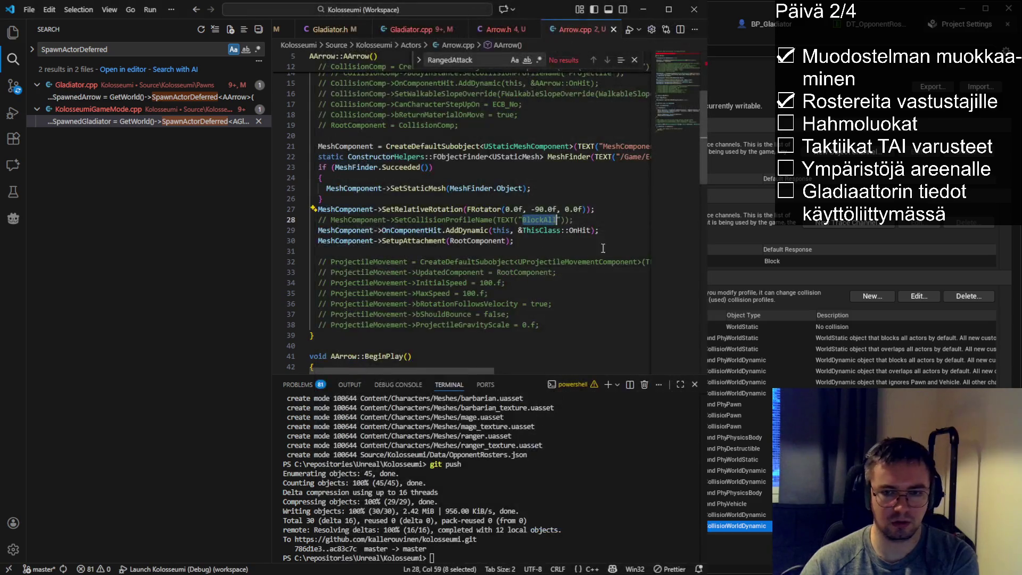
- Uncomment the mesh collision profile line, change BlockAll to Projectile, and save Arrow.cpp
key(ctrl+slash)
key(BackSpace)
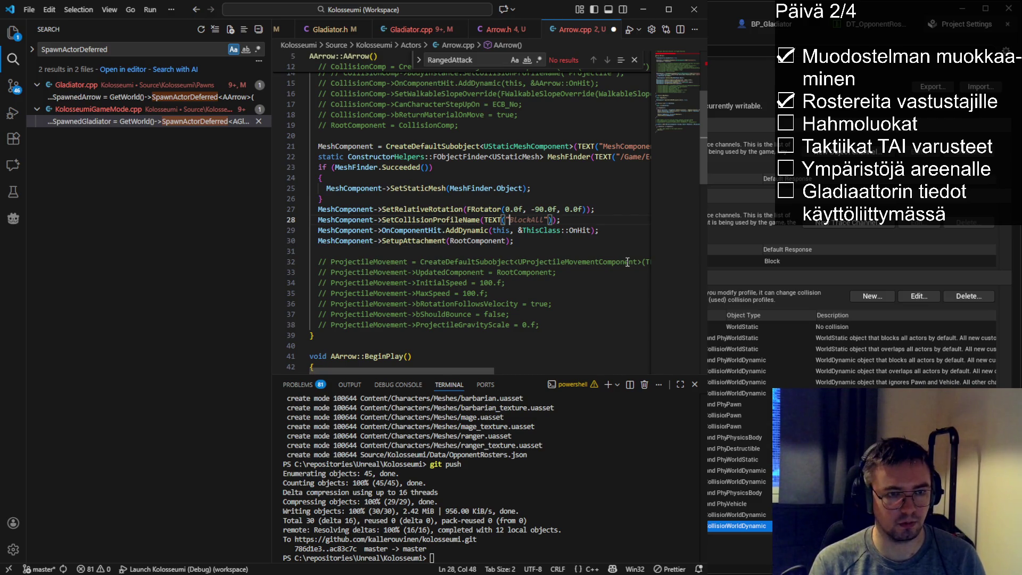
text(Projectile)
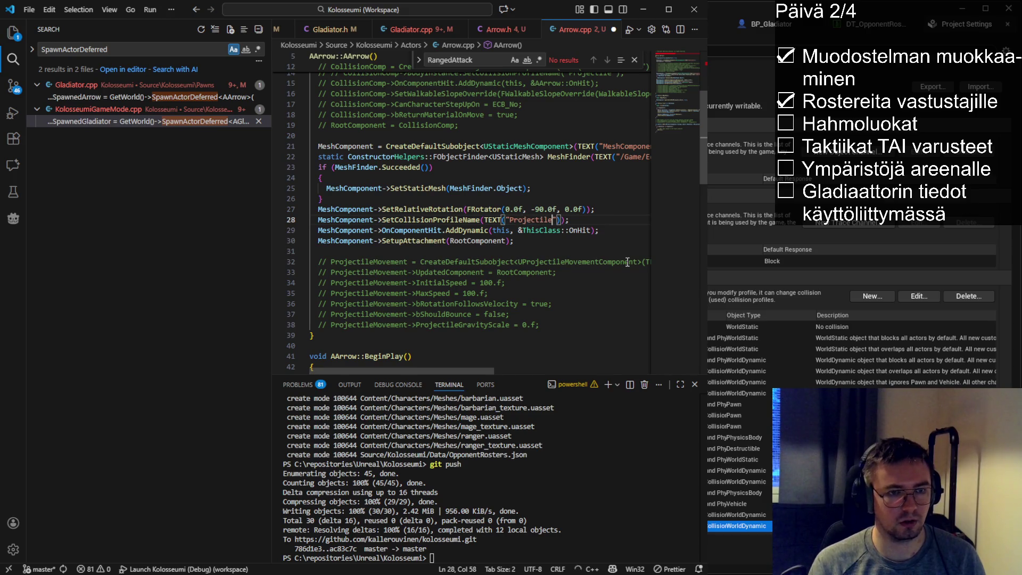
key(ctrl+s)
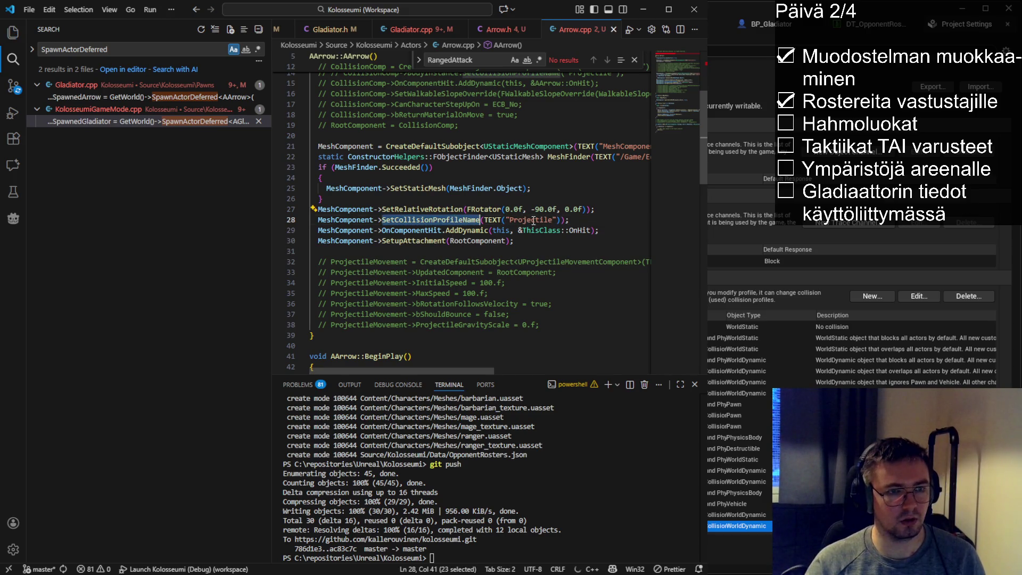
- Review OnHit's Destroy call and the SetCollisionProfileName usages in Arrow.cpp
scroll(408, 280, down, 10)
click(387, 301)
click(382, 323)
scroll(368, 324, up, 9)
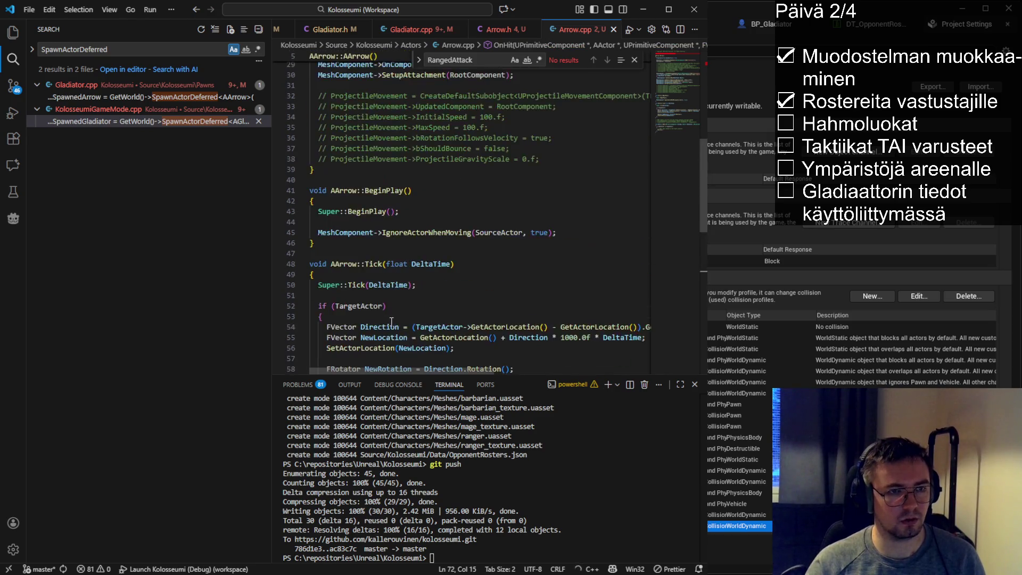
scroll(389, 322, down, 10)
key(End)
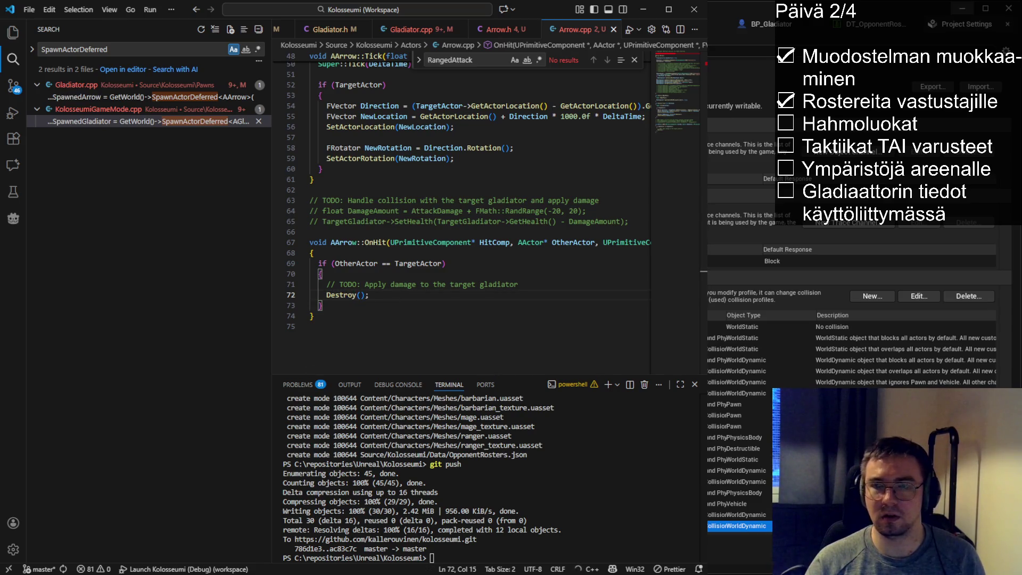
scroll(503, 258, up, 10)
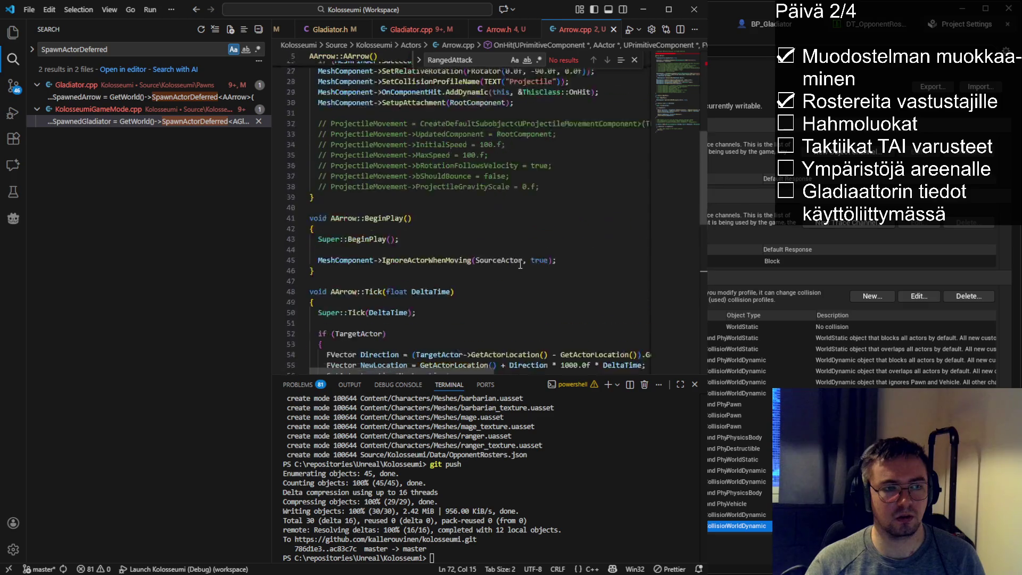
double_click(411, 248)
click(479, 240)
- Trigger a hot reload of the Arrow code in Unreal with Ctrl+Alt+F11
scroll(453, 267, down, 15)
click(639, 184)
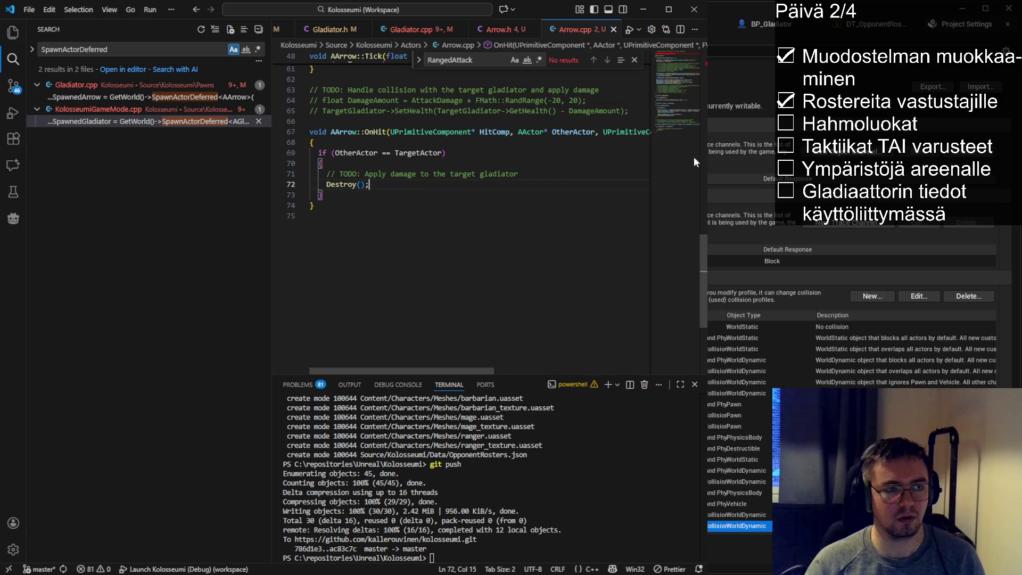
click(713, 162)
key(ctrl+alt+F11)
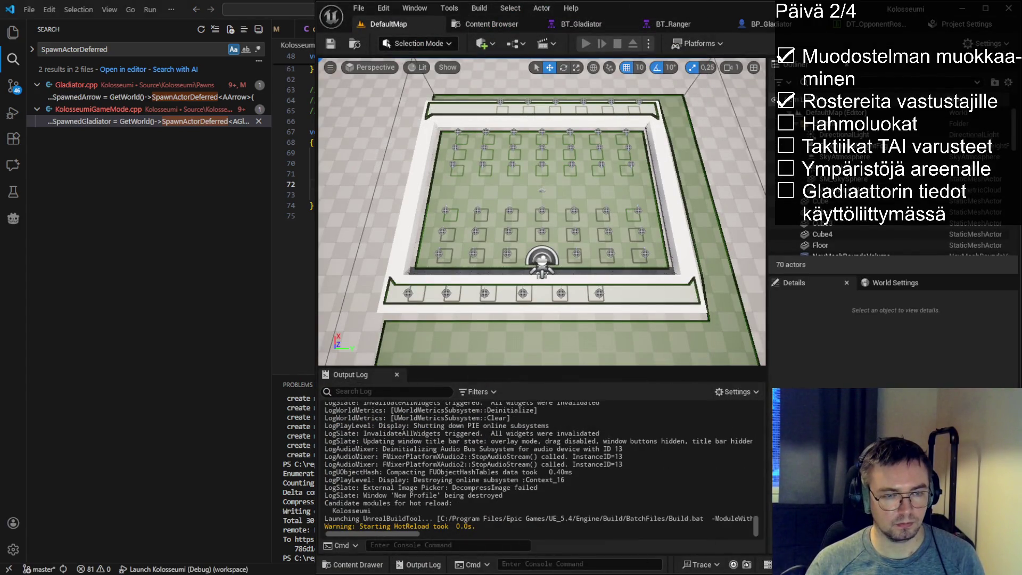
- Start a Play-In-Editor session of the arena level
key(alt+Tab)
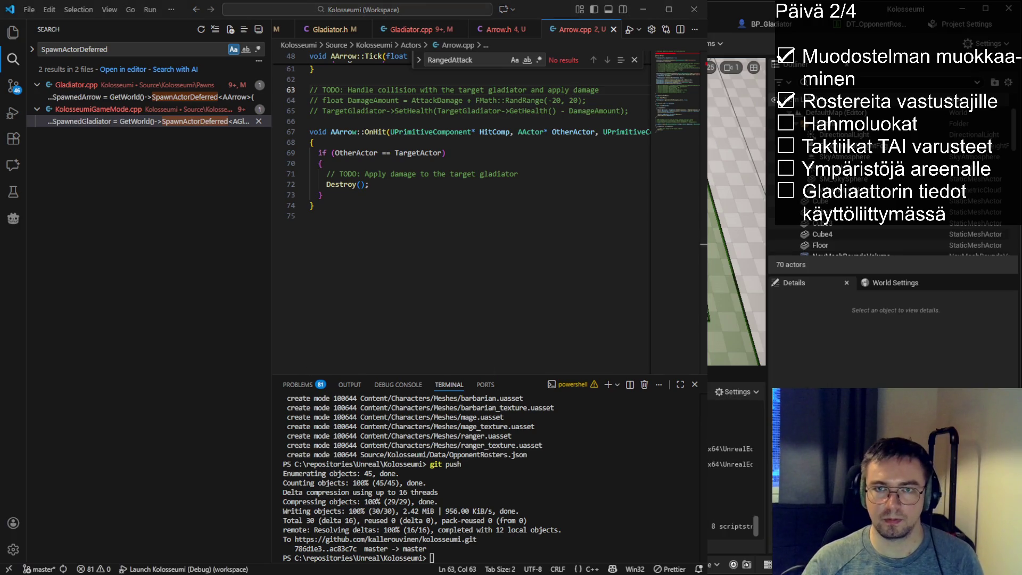
key(alt+Tab)
click(592, 44)
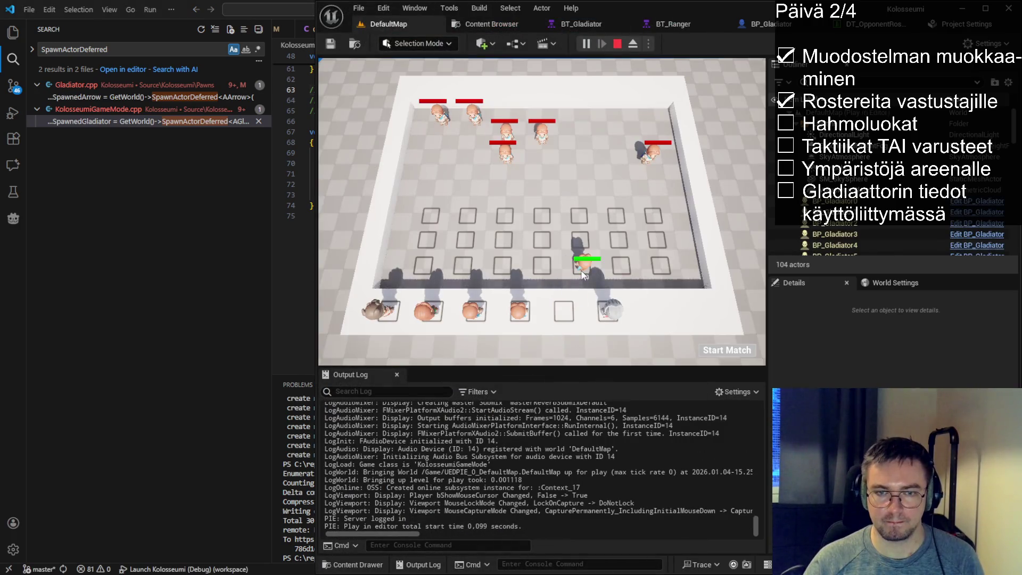
- Place the six bench gladiators on the grid, run the match, then stop the session
drag(520, 311, 541, 263)
drag(476, 312, 500, 264)
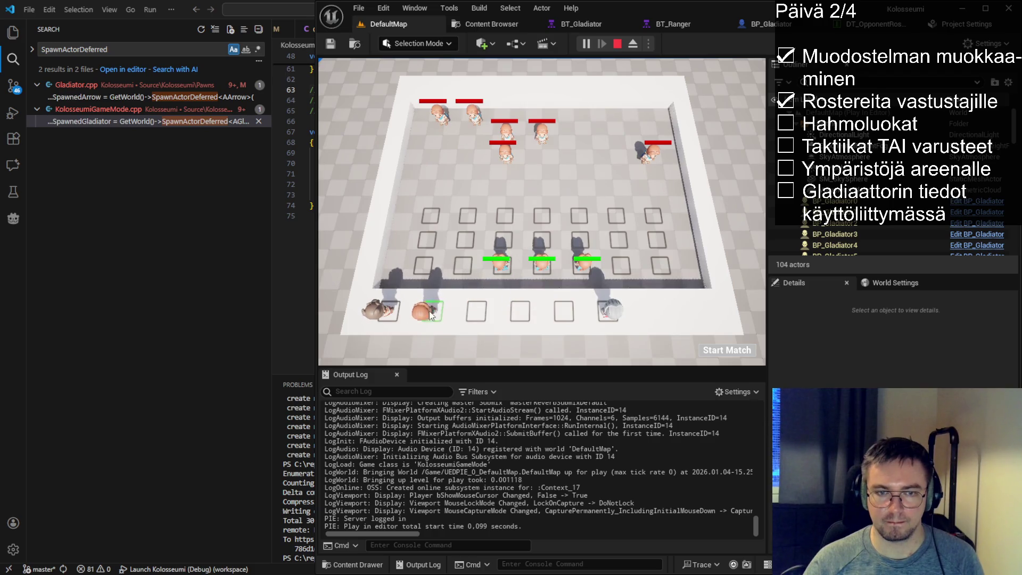
drag(430, 315, 464, 234)
drag(379, 310, 502, 207)
drag(608, 311, 542, 213)
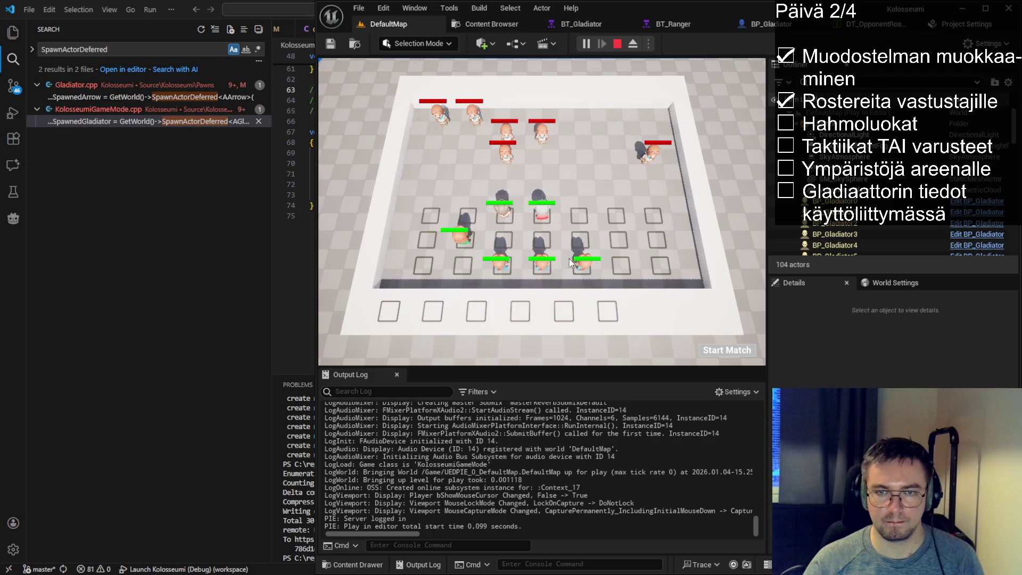
drag(584, 266, 665, 263)
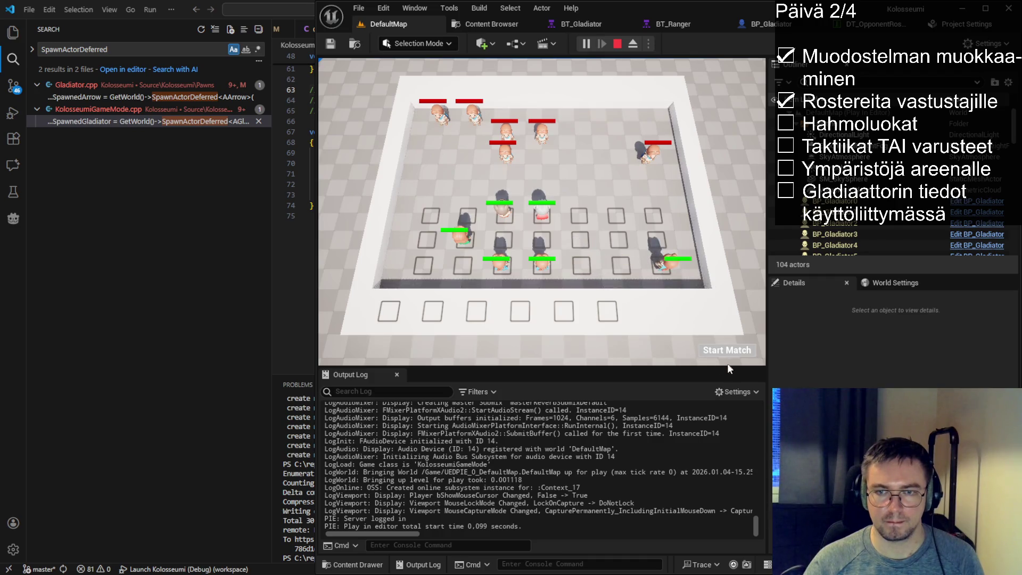
click(727, 350)
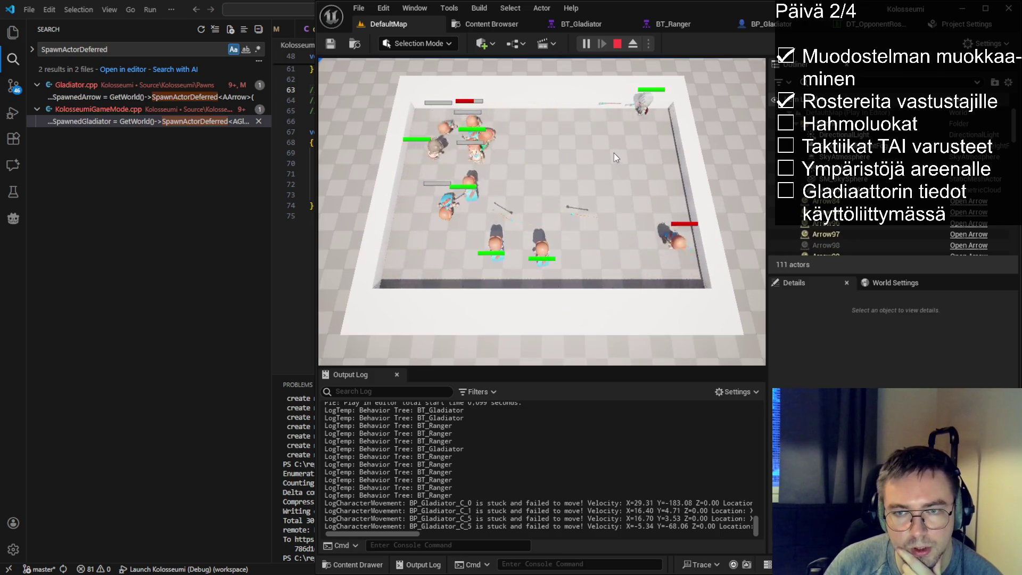
click(618, 45)
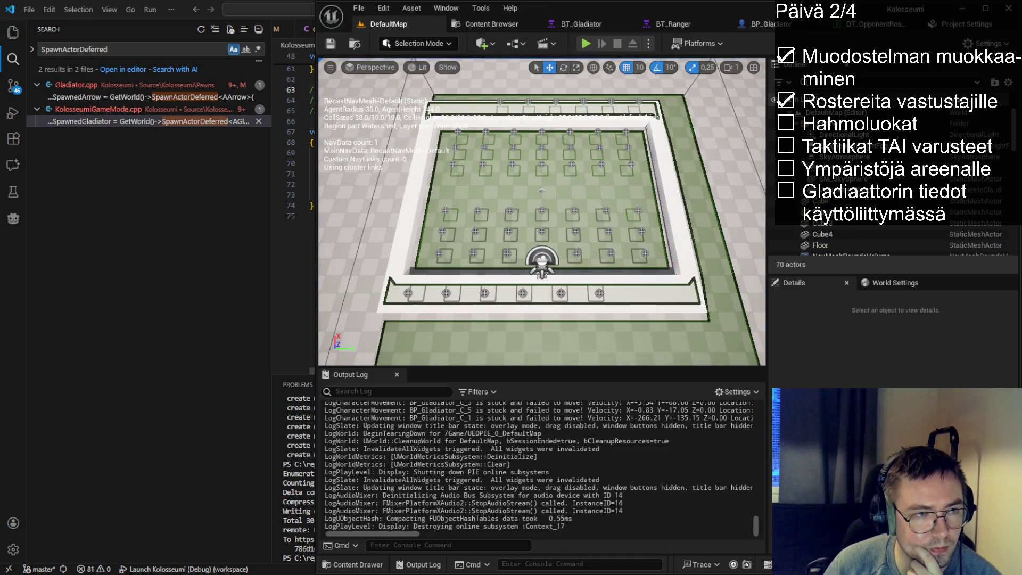
- Review OnHit's TargetActor and TargetGladiator handling and the commented damage calculation
key(alt+Tab)
double_click(418, 154)
scroll(424, 131, up, 3)
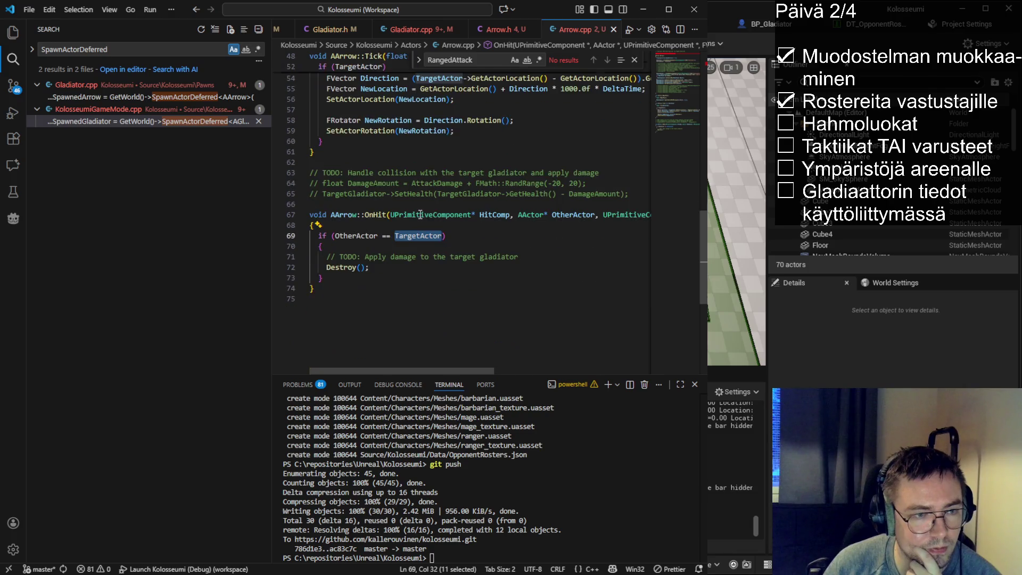
click(448, 227)
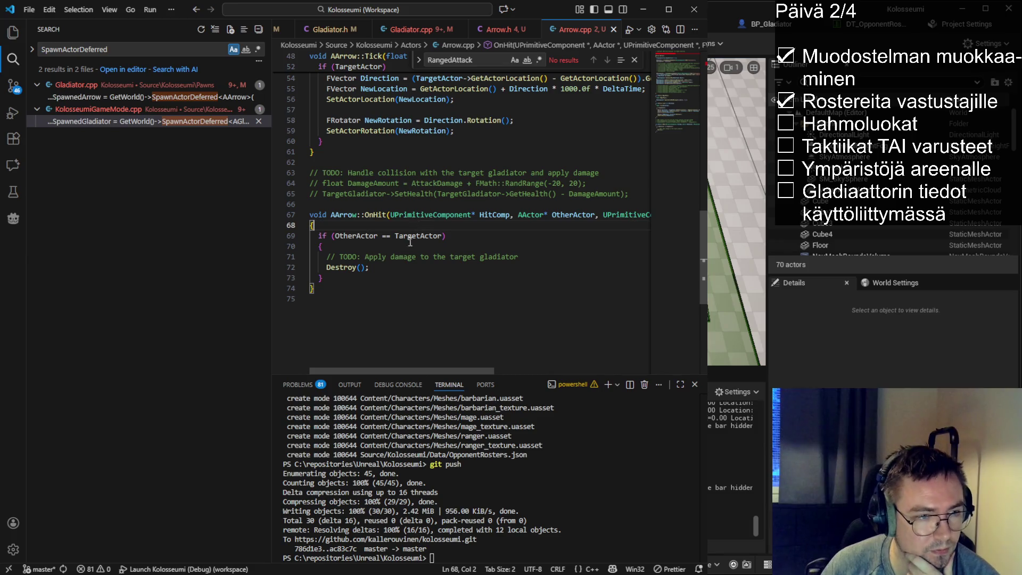
scroll(410, 242, up, 3)
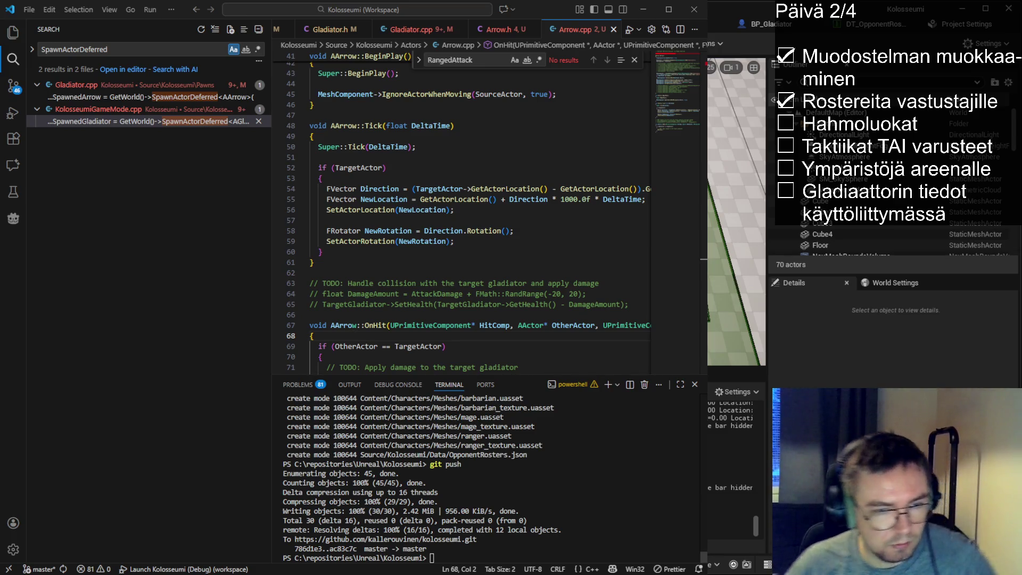
key(alt+Tab)
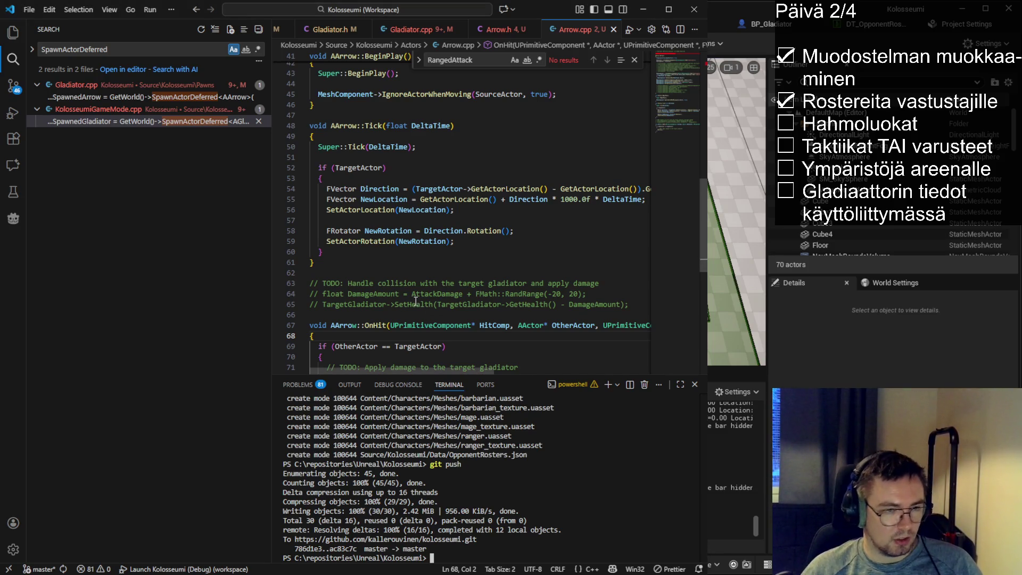
scroll(404, 306, down, 3)
double_click(430, 283)
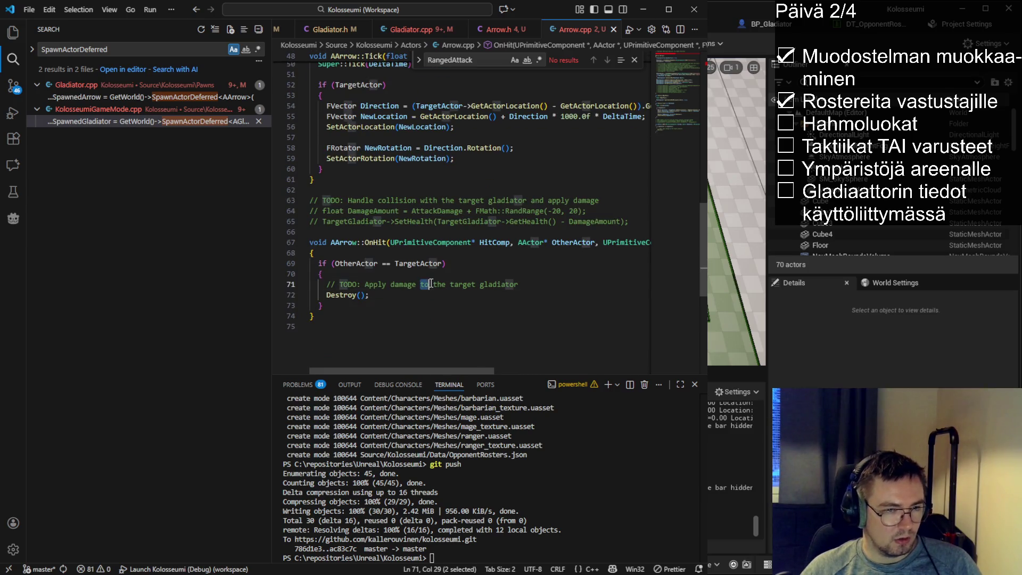
double_click(383, 220)
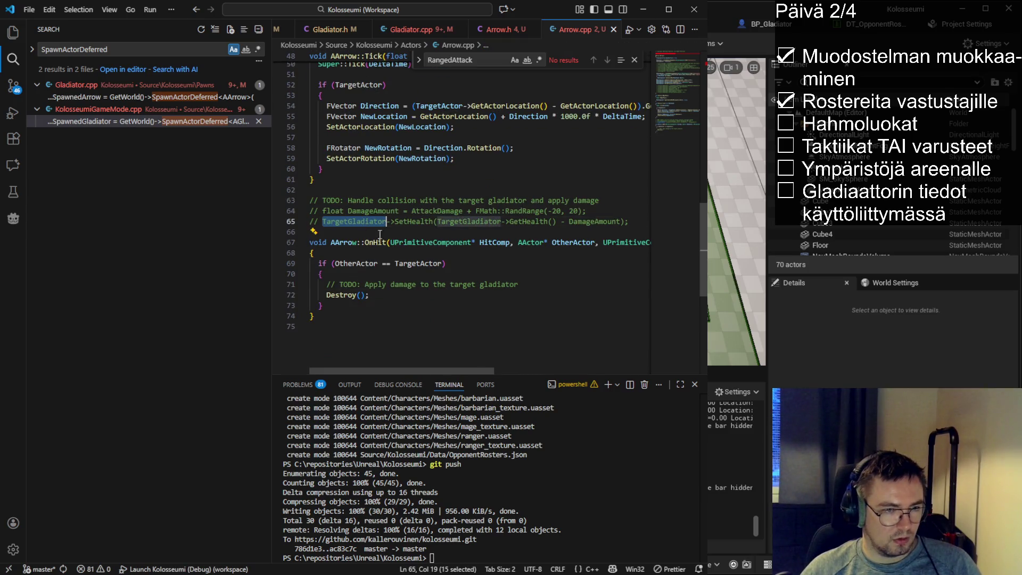
drag(630, 221, 311, 211)
double_click(403, 284)
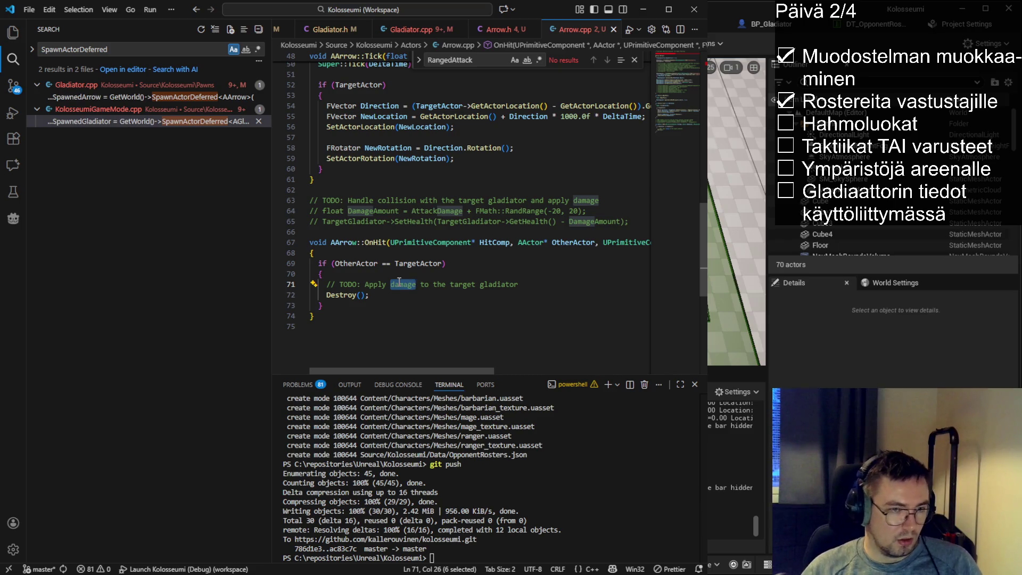
- Inspect the commented CollisionComp block in the constructor, then switch to Arrow.h
scroll(399, 281, up, 5)
scroll(396, 263, up, 5)
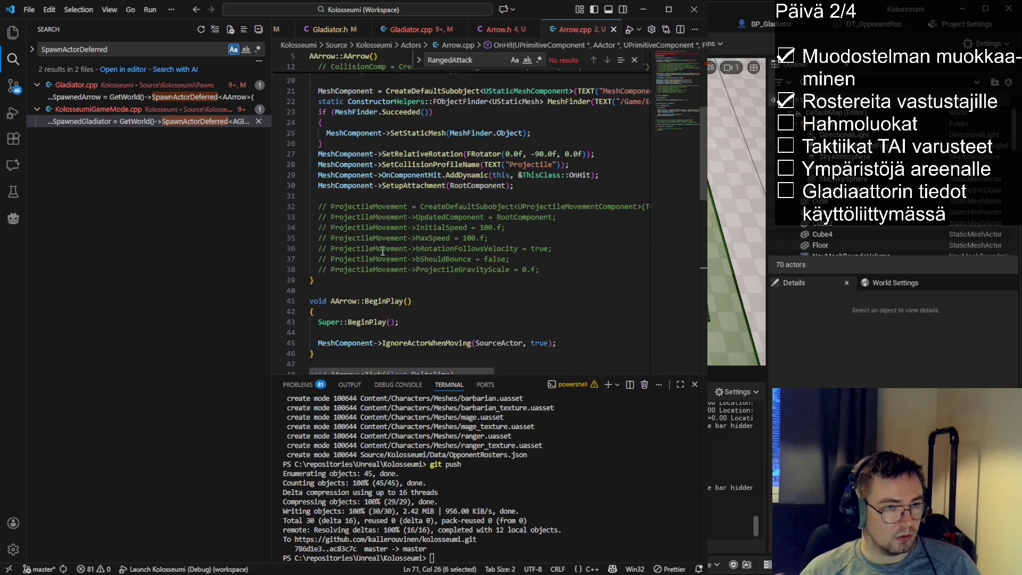
scroll(373, 229, up, 4)
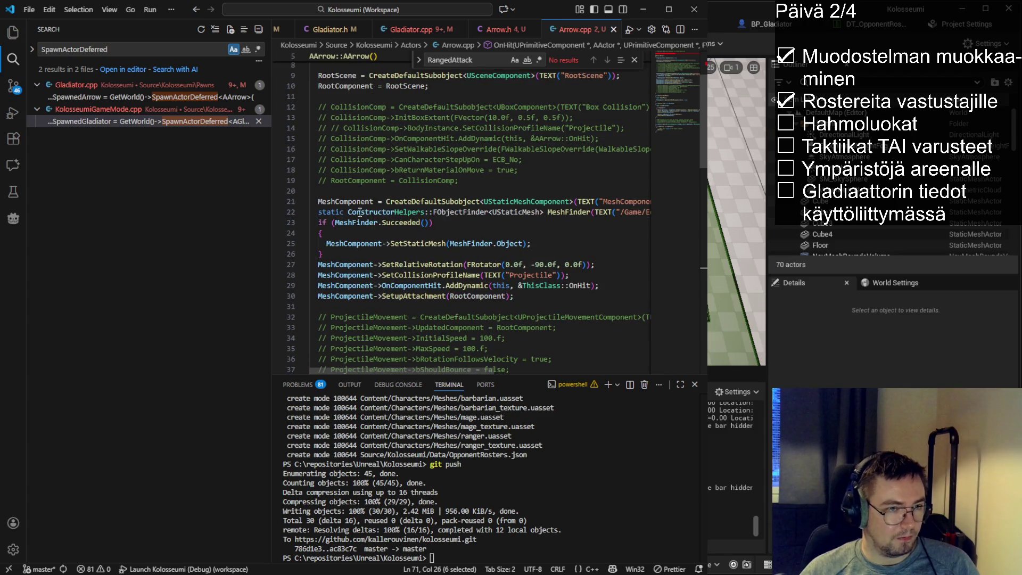
scroll(404, 277, up, 3)
click(365, 242)
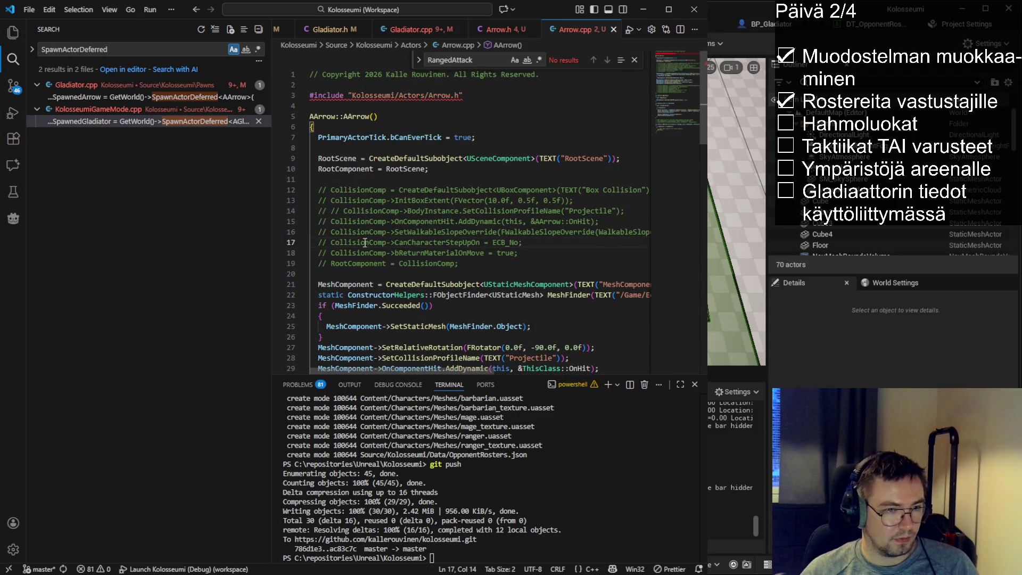
double_click(375, 253)
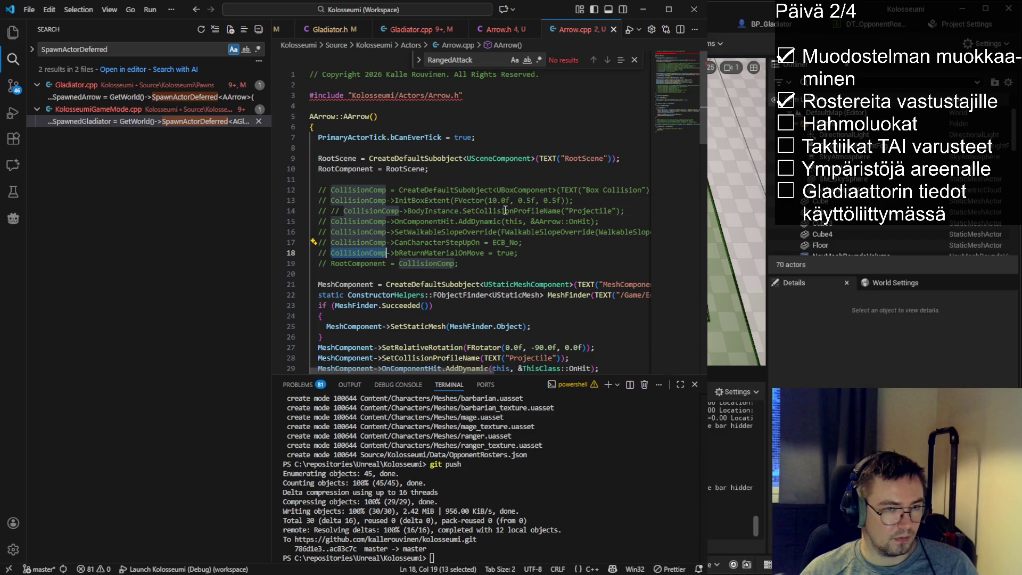
double_click(505, 211)
click(501, 30)
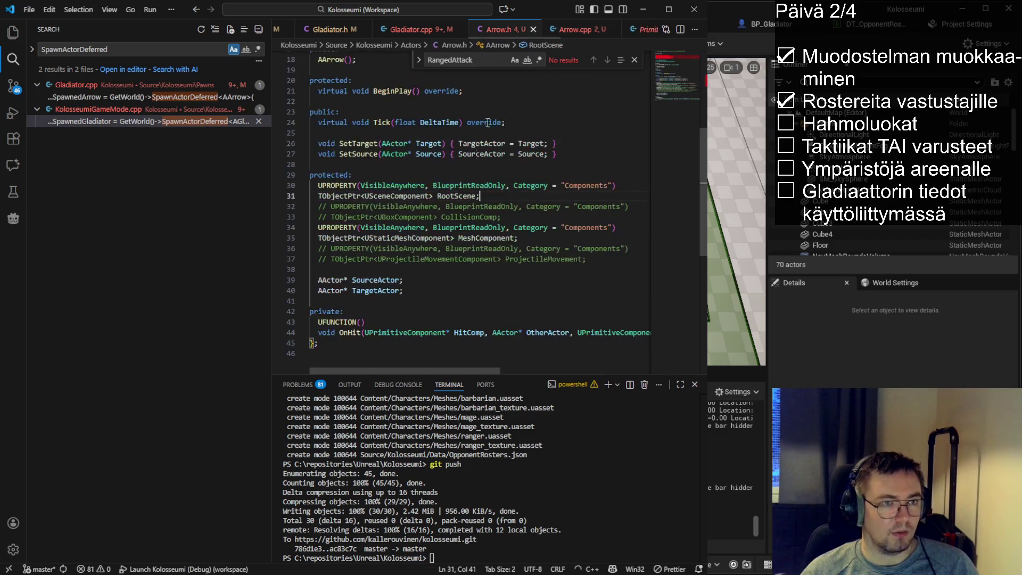
- In Arrow.h, uncomment the CollisionComp property, comment out RootScene, and save
drag(500, 216, 291, 205)
key(ctrl+slash)
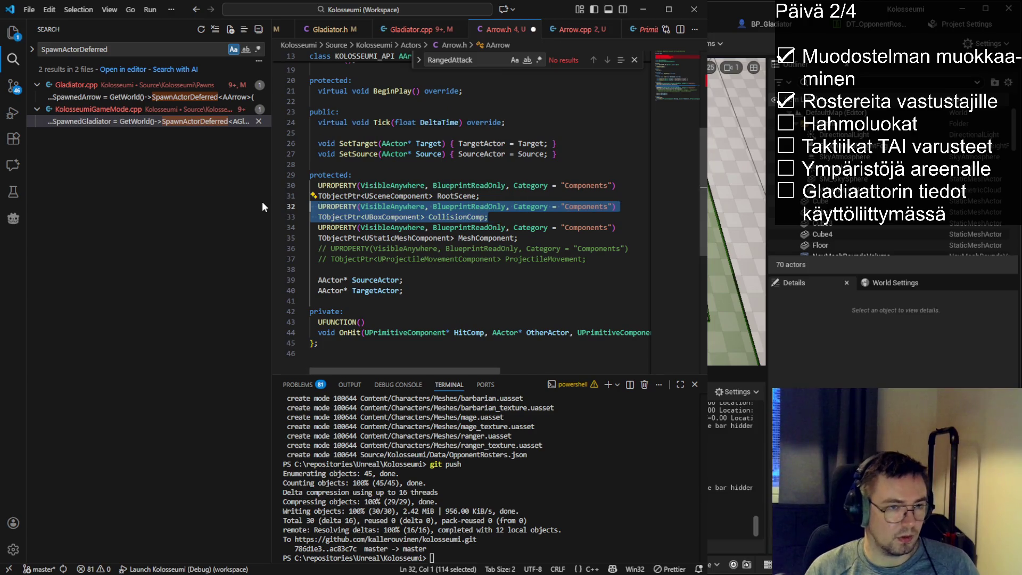
key(Up)
key(ctrl+s)
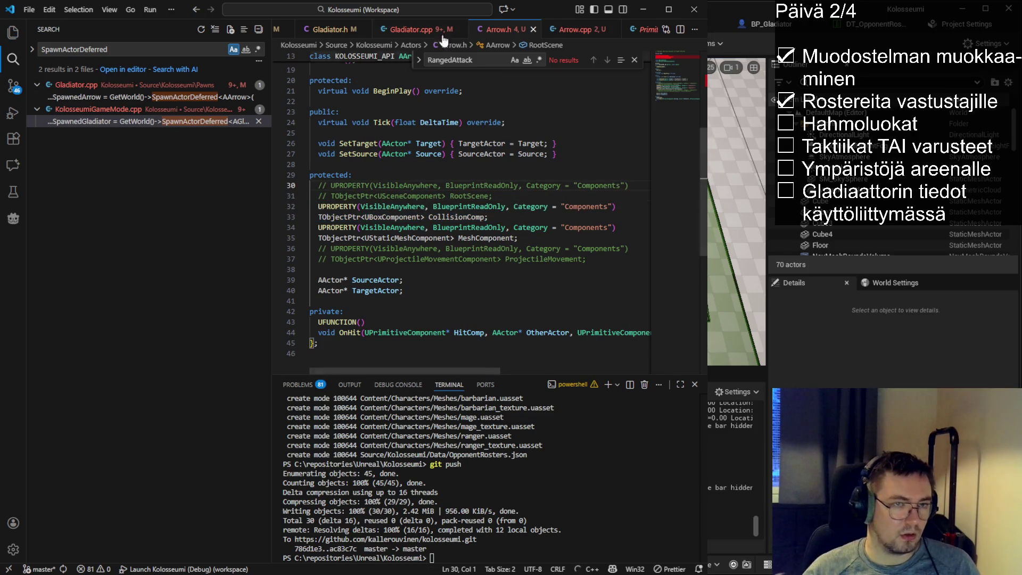
- In Arrow.cpp, restore the box collision setup with its Projectile profile and comment out RootScene
click(574, 29)
mouse_move(468, 270)
mouse_down()
mouse_move(287, 210)
mouse_move(260, 190)
mouse_up()
key(ctrl+slash)
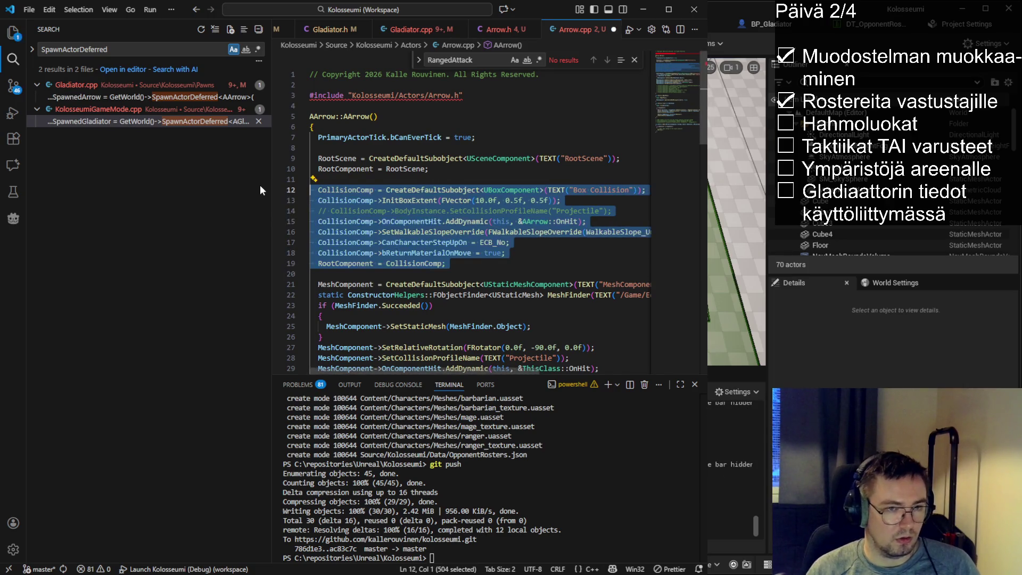
key(Up)
key(Up)
key(ctrl+slash)
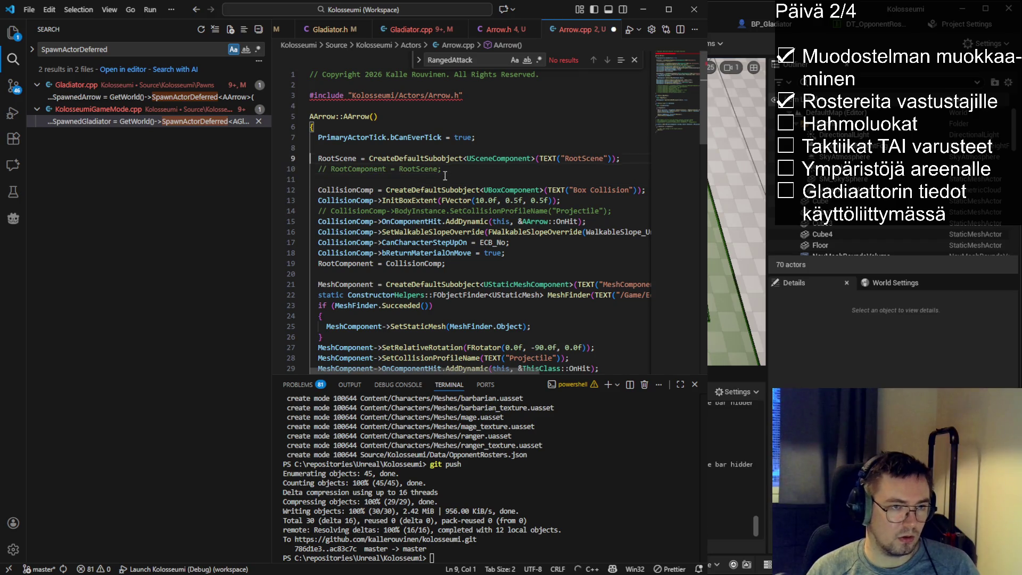
key(Up)
key(ctrl+slash)
click(458, 211)
key(ctrl+slash)
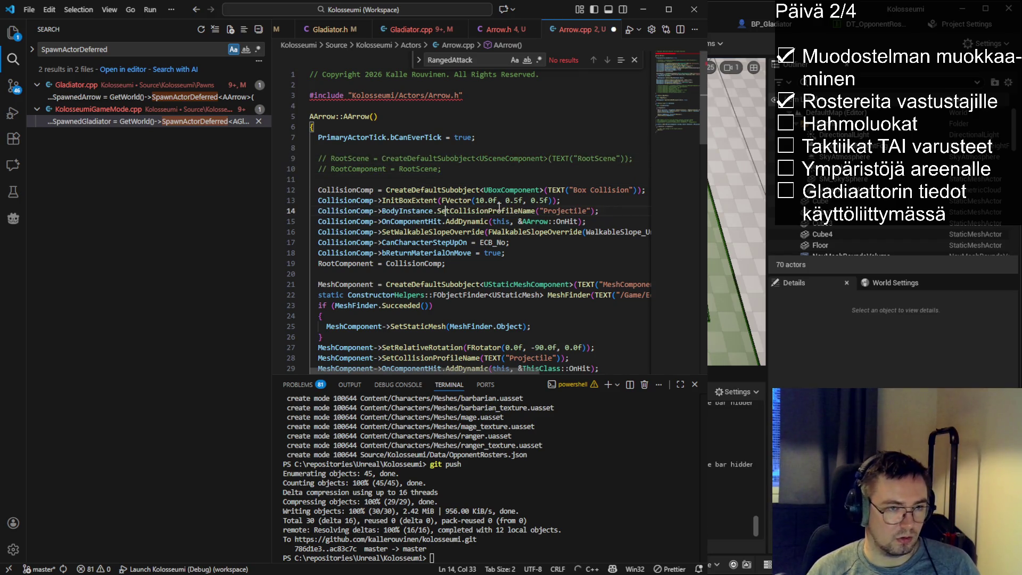
- Change the OnHit binding's class from AArrow to ThisClass
double_click(434, 222)
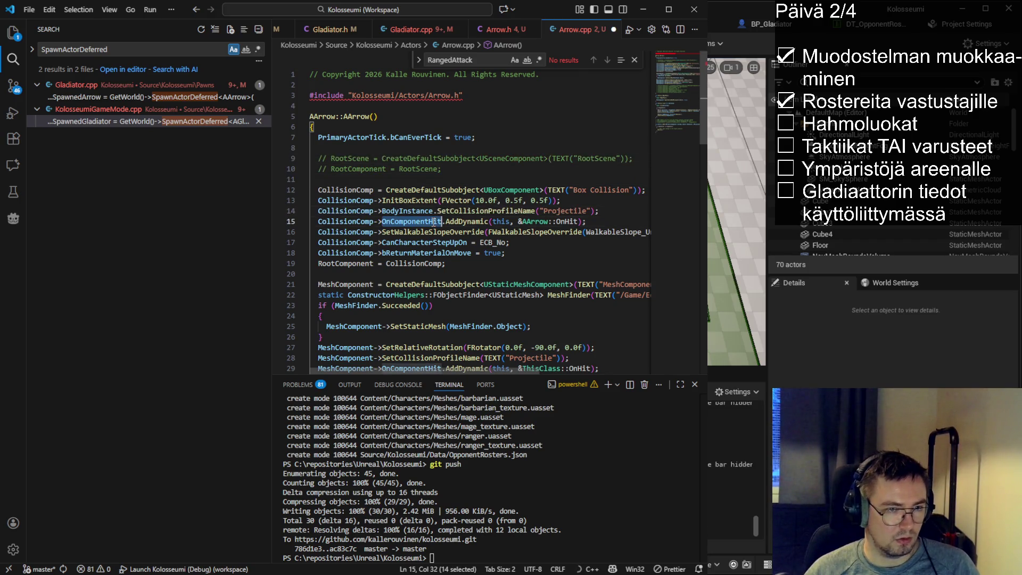
click(567, 221)
double_click(535, 221)
text(ThisCl)
key(Tab)
- Review the BodyInstance, InitBoxExtent and CreateDefaultSubobject lines of the box setup
click(409, 210)
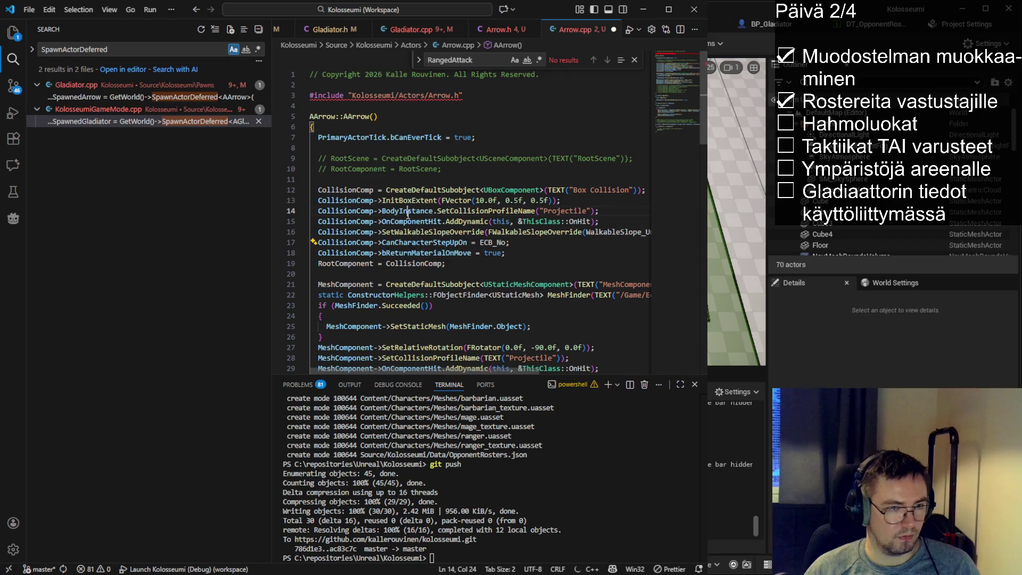
double_click(410, 201)
double_click(423, 191)
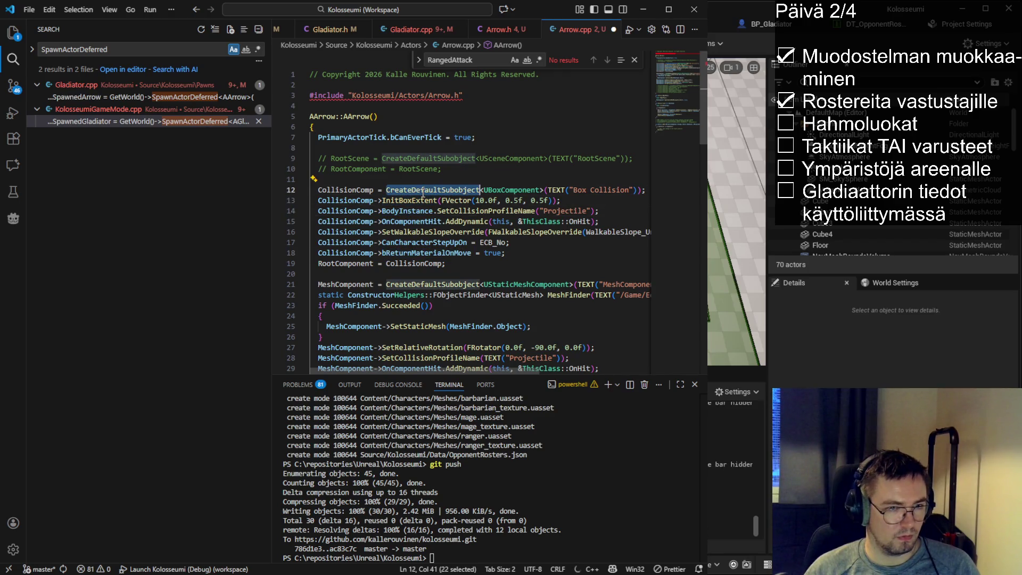
scroll(438, 216, down, 1)
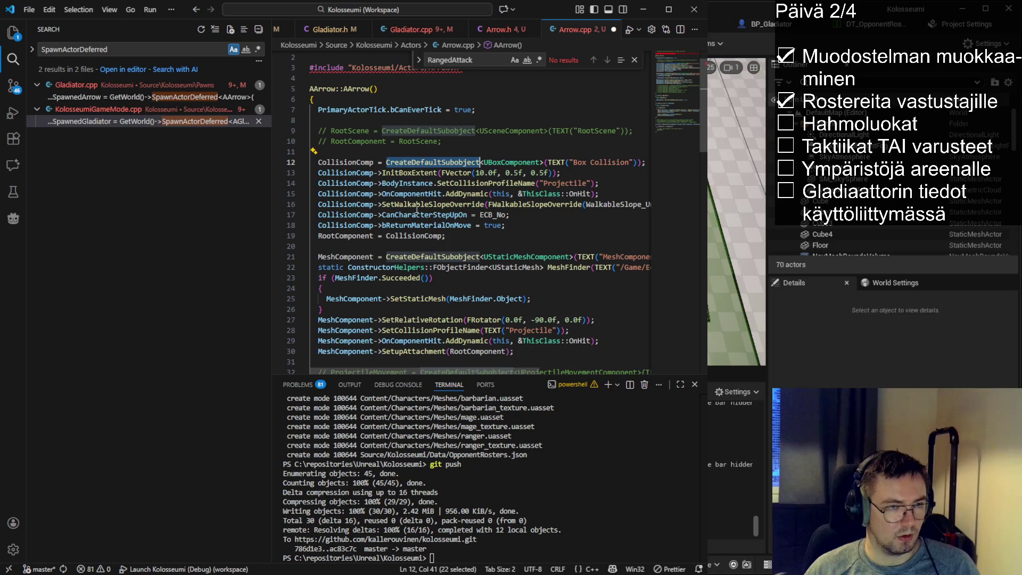
scroll(404, 264, down, 2)
- Comment out the mesh's collision profile and add MeshComponent->SetCollisionEnabled(NoCollision)
drag(569, 275, 322, 275)
key(ctrl+slash)
key(End)
key(Return)
text(MeshComponent->)
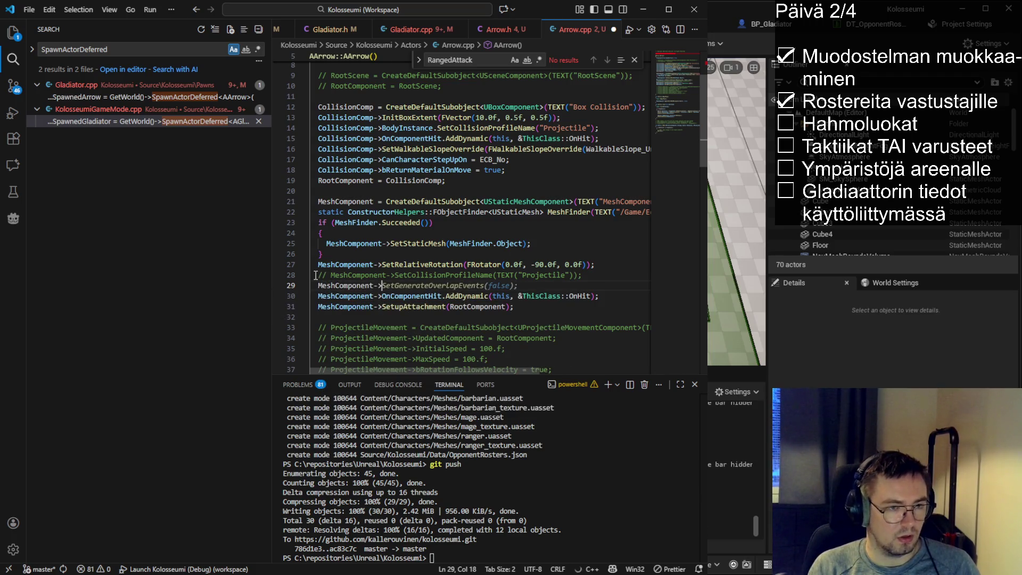
text(SetColli)
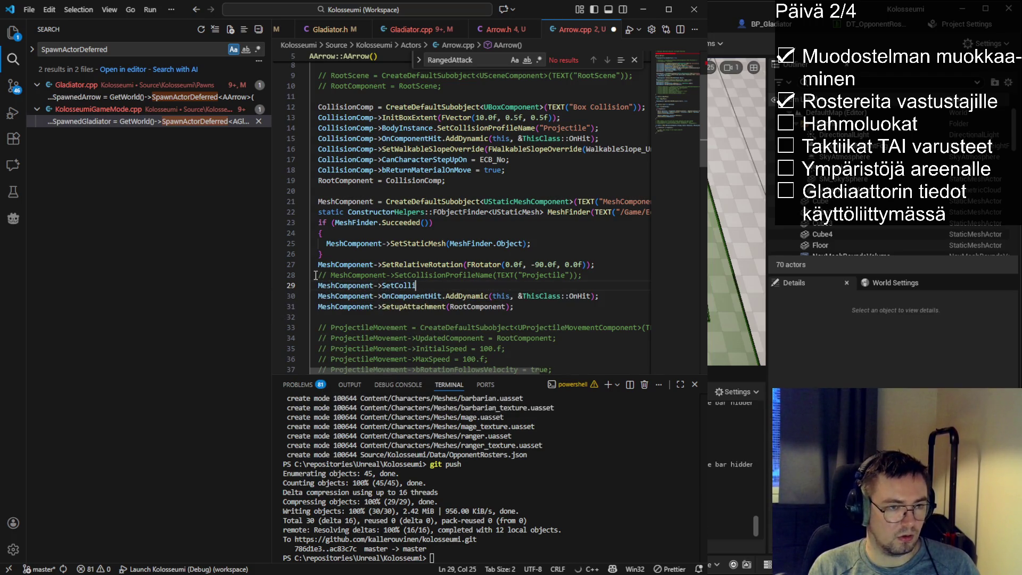
text(sion)
key(Tab)
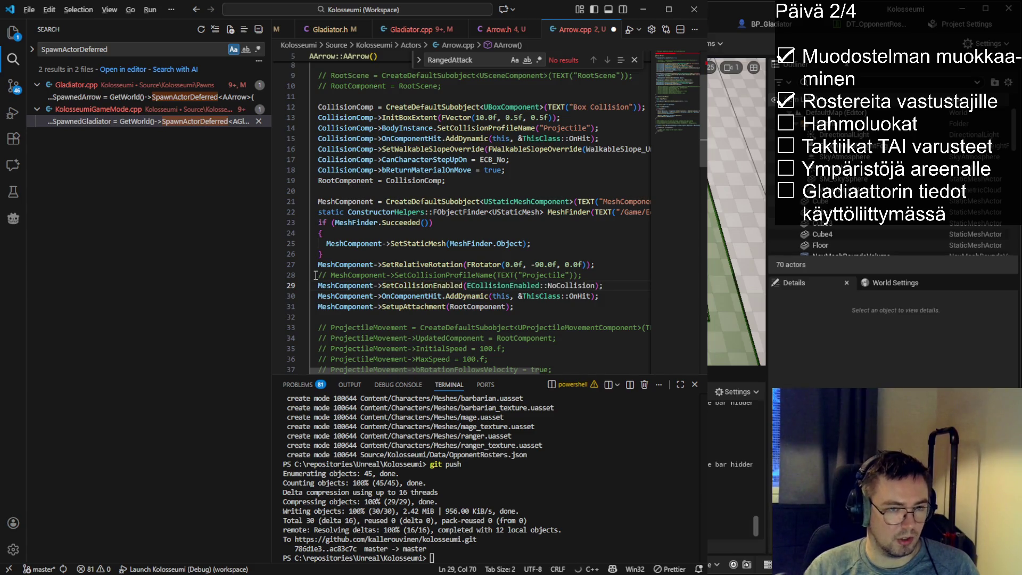
drag(383, 250, 601, 285)
click(523, 277)
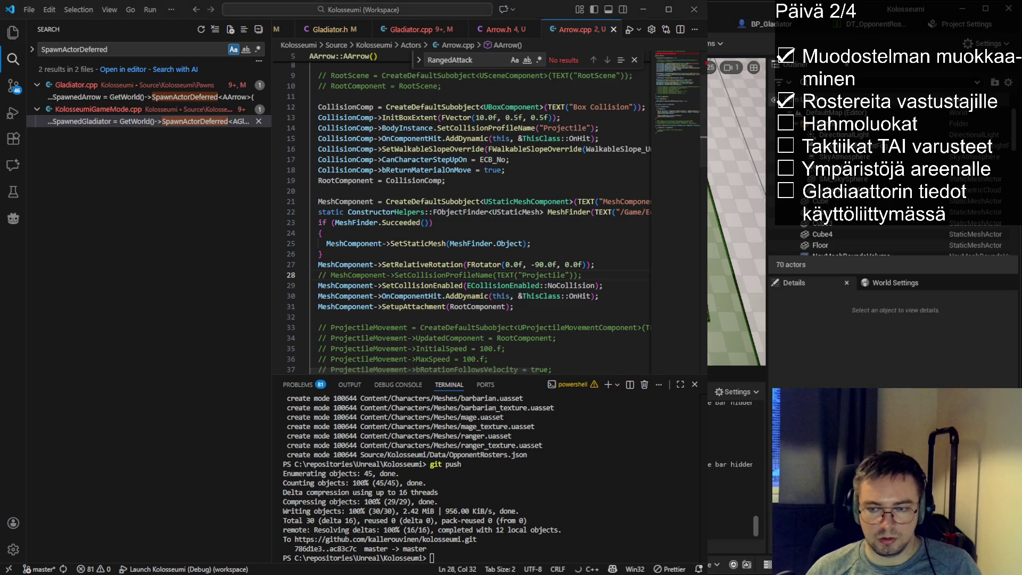
- Hot reload in Unreal and read the UBoxComponent compile errors
key(alt+Tab)
scroll(293, 212, down, 15)
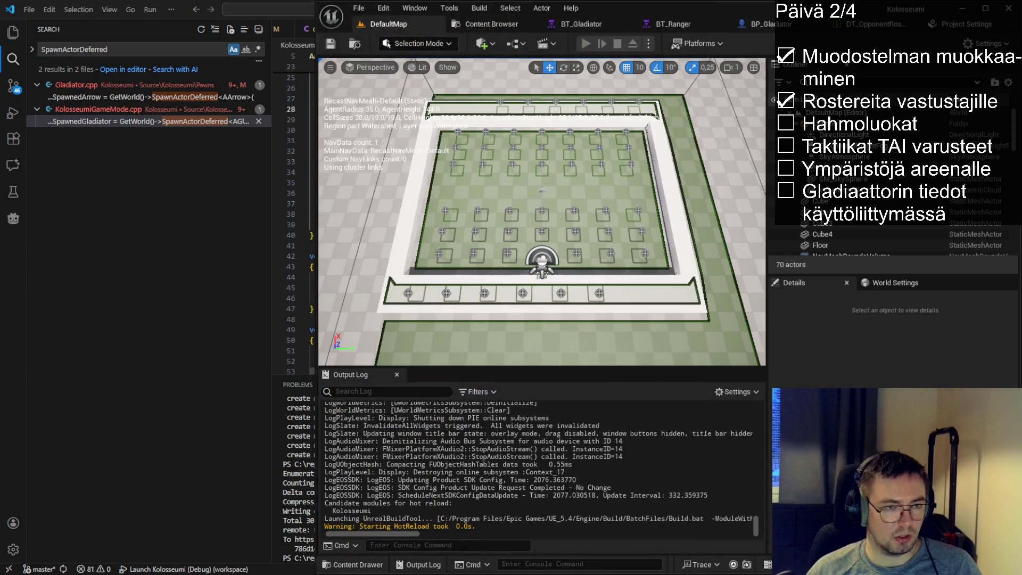
scroll(293, 213, up, 15)
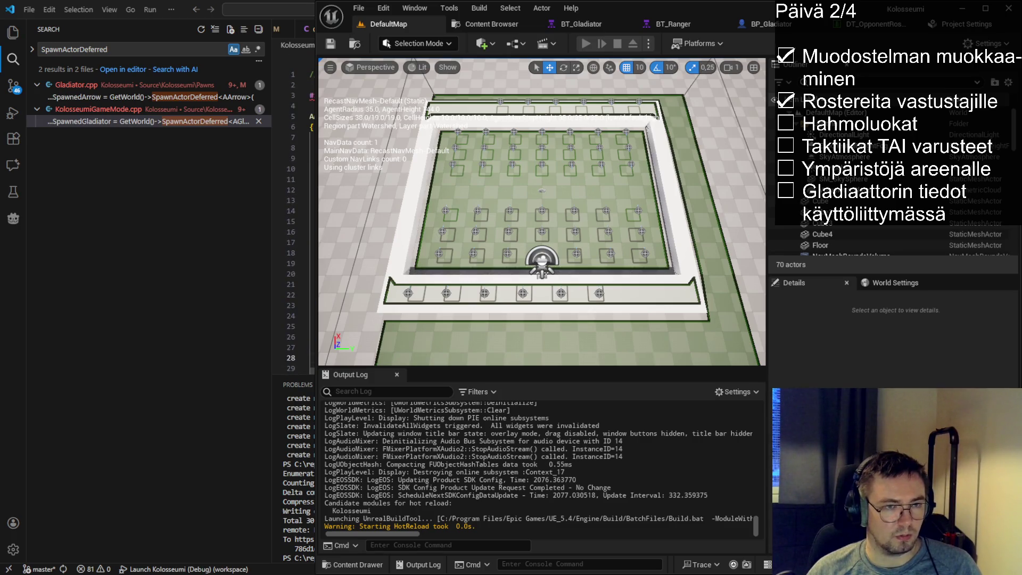
key(alt+Tab)
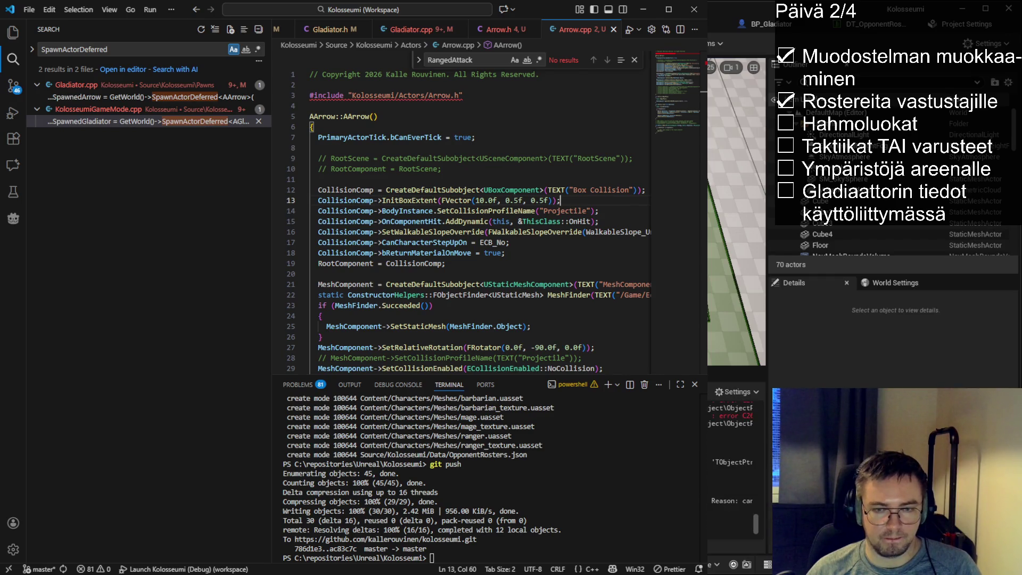
click(755, 521)
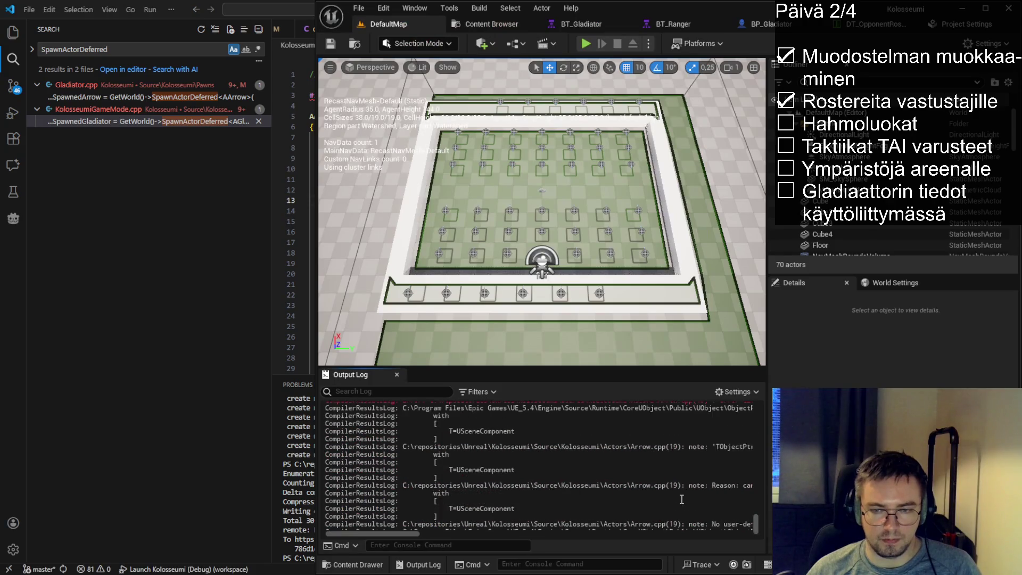
scroll(681, 499, up, 5)
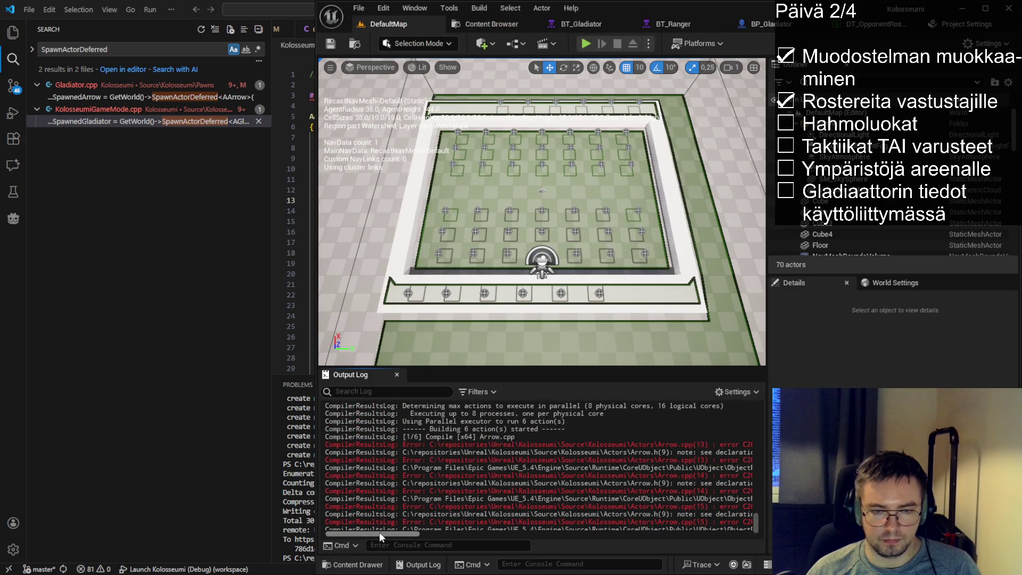
drag(382, 534, 423, 539)
- Add #include "Components/BoxComponent.h" to Arrow.cpp, recompile, and place an Arrow actor
key(alt+Tab)
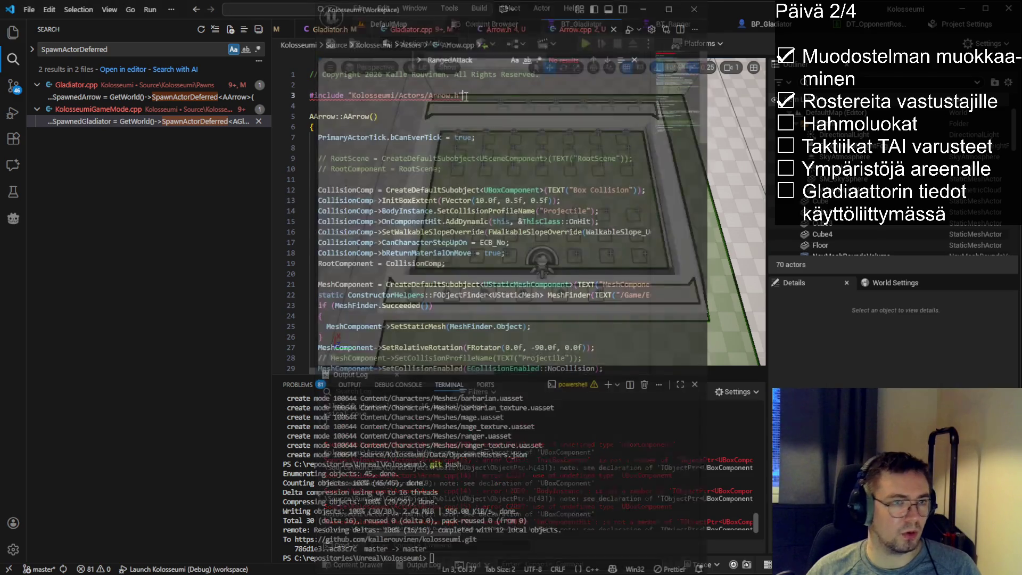
key(Tab)
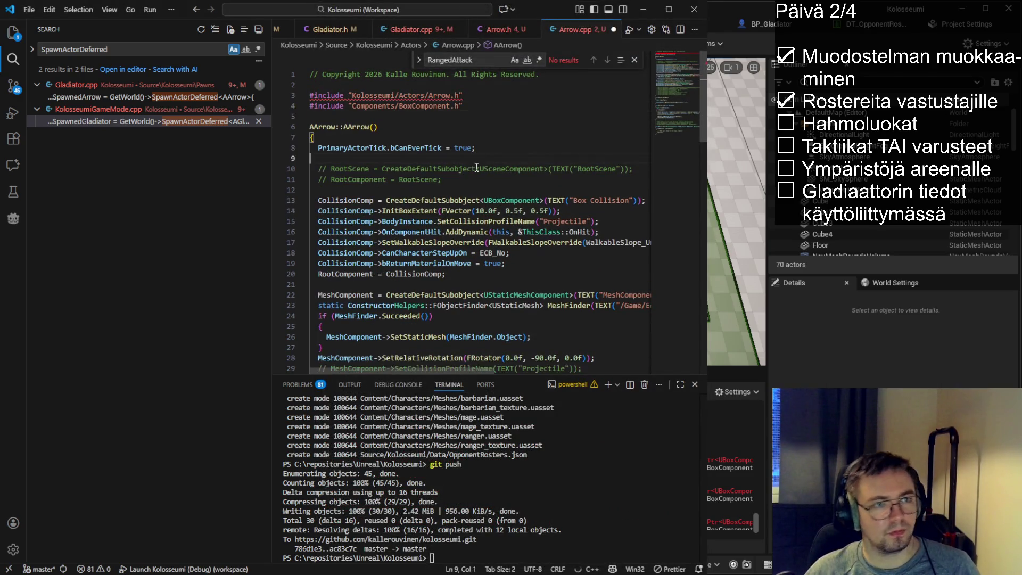
click(706, 520)
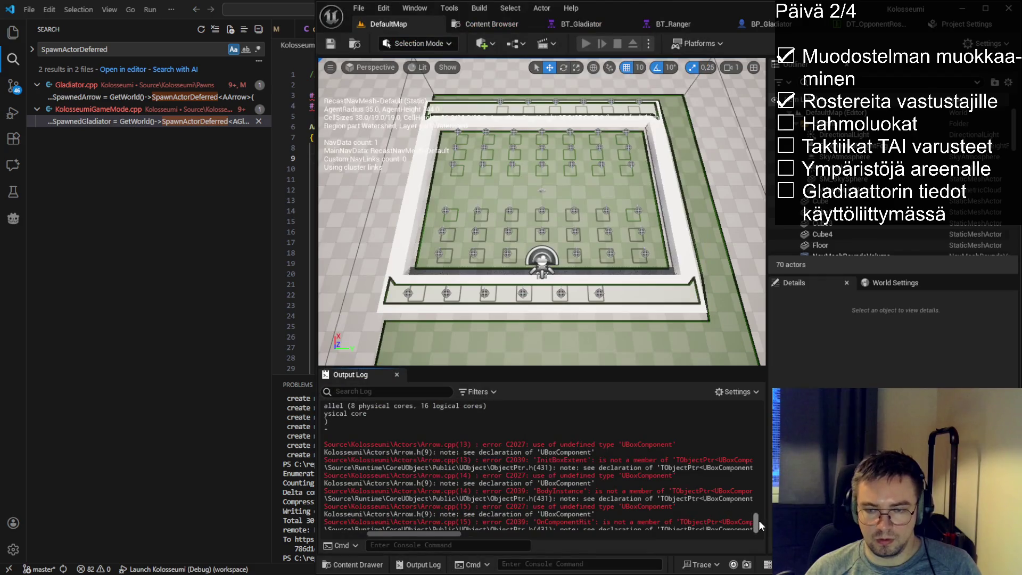
drag(463, 535, 418, 535)
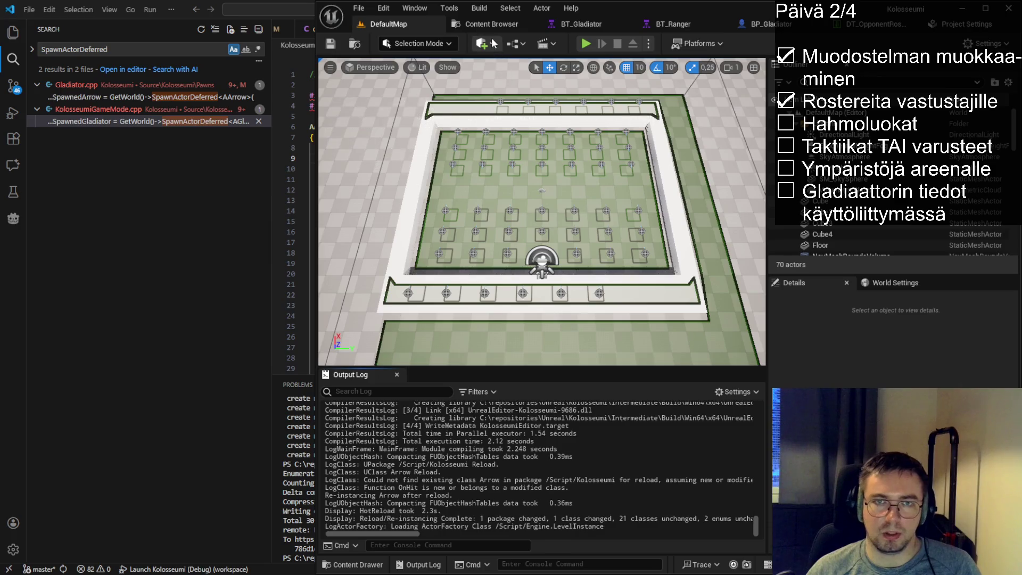
drag(539, 273, 342, 218)
- Frame the new Arrow actor, raise it above the floor and select its box collision
key(f)
mouse_move(407, 247)
mouse_down()
mouse_move(410, 229)
mouse_move(394, 240)
mouse_move(402, 223)
mouse_move(406, 248)
mouse_up()
drag(532, 170, 530, 122)
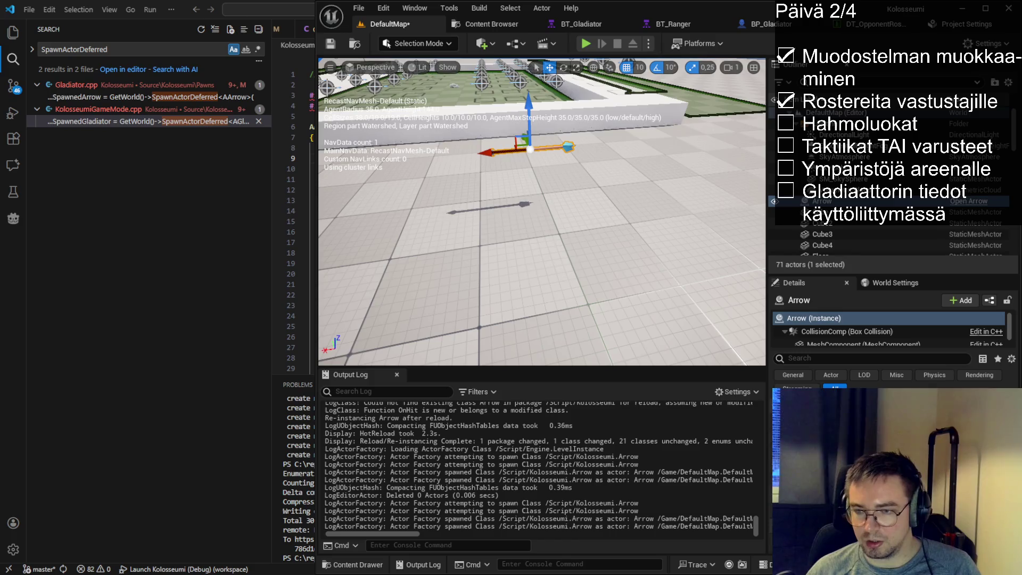
click(841, 332)
- Inspect the Arrow's mesh and box collision components and view it from its tail
drag(678, 296, 614, 271)
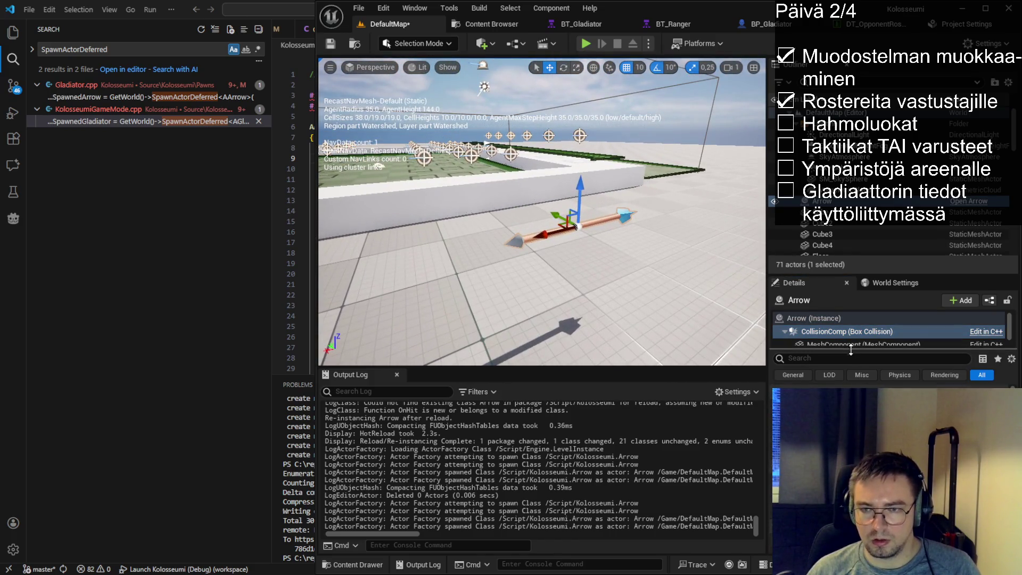
drag(850, 349, 850, 376)
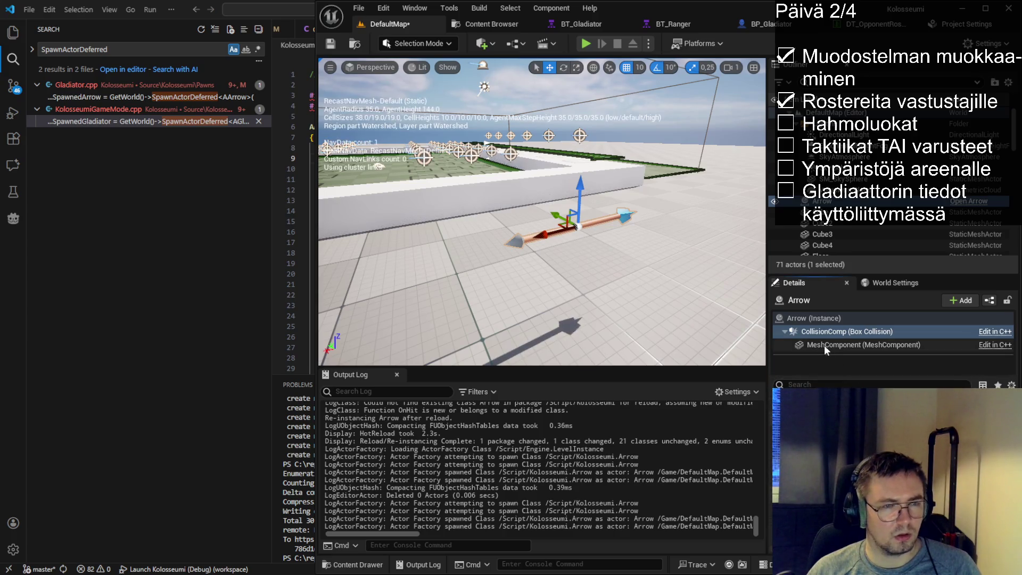
scroll(555, 119, up, 3)
scroll(557, 276, down, 3)
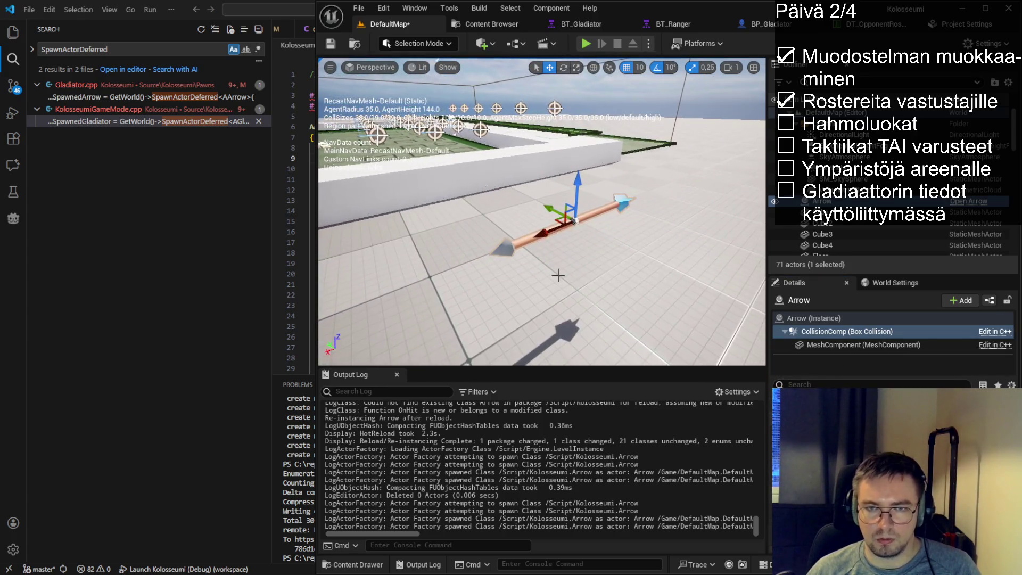
click(813, 346)
click(821, 332)
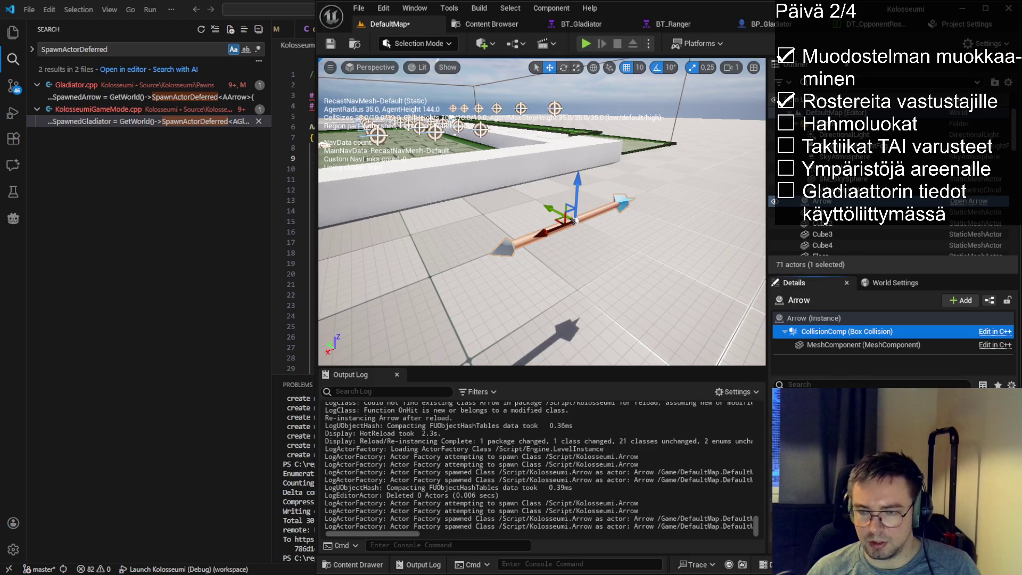
click(575, 221)
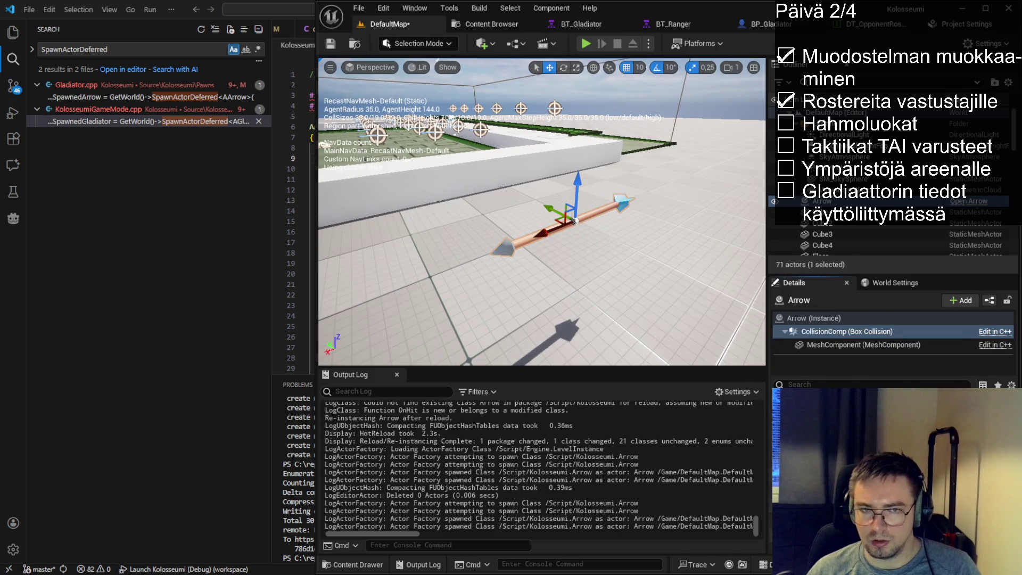
key(f)
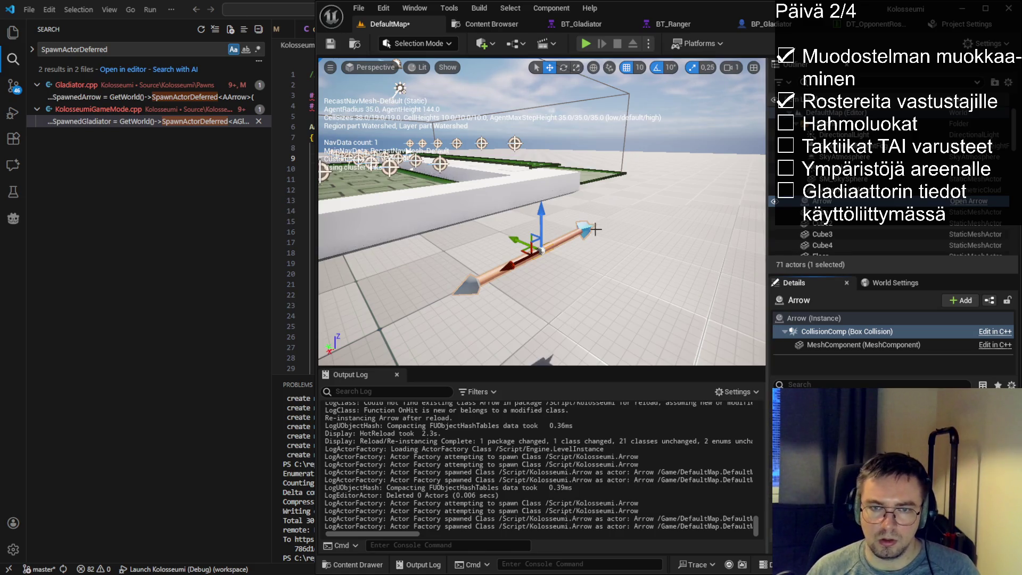
scroll(542, 211, down, 1)
scroll(542, 211, down, 3)
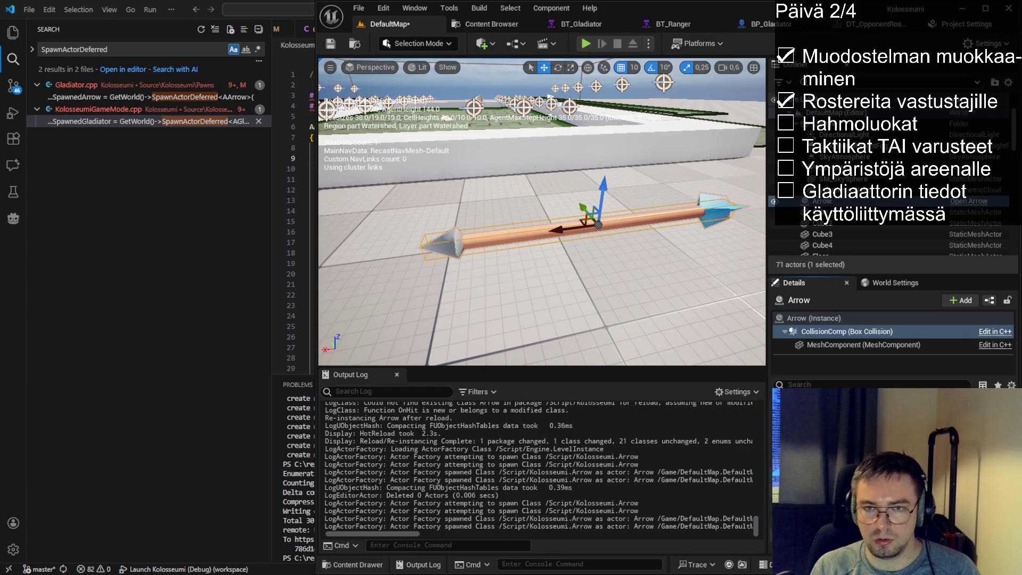
drag(606, 335, 415, 341)
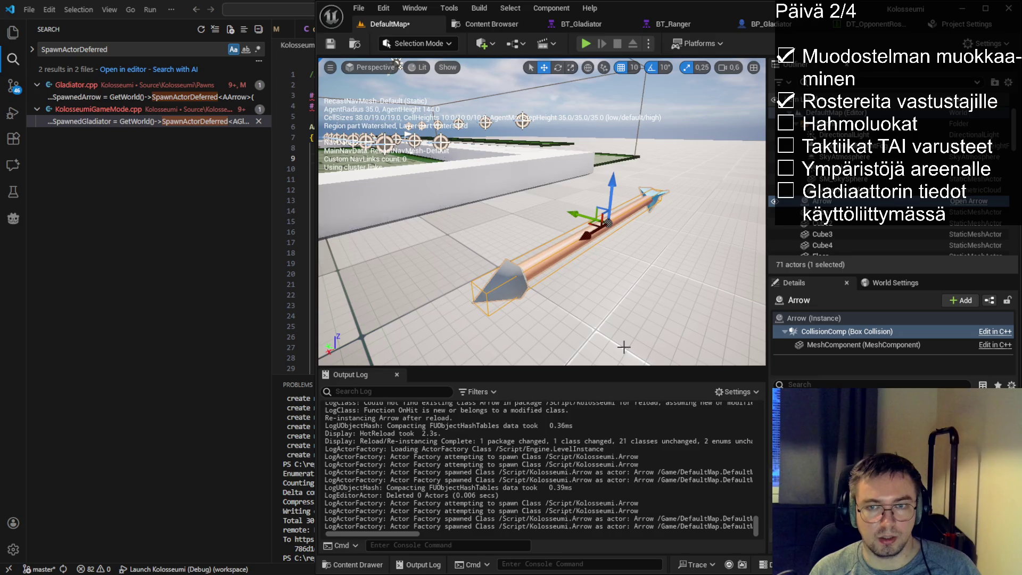
- Save the level and check the 'damage' TODO comment on line 73 of the code
click(330, 46)
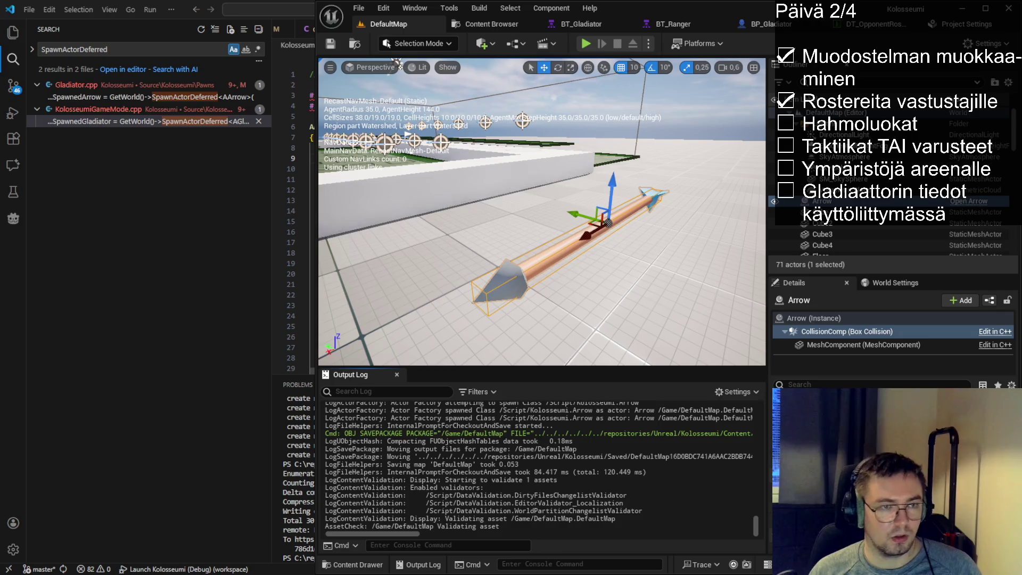
scroll(293, 212, down, 2)
scroll(293, 213, down, 2)
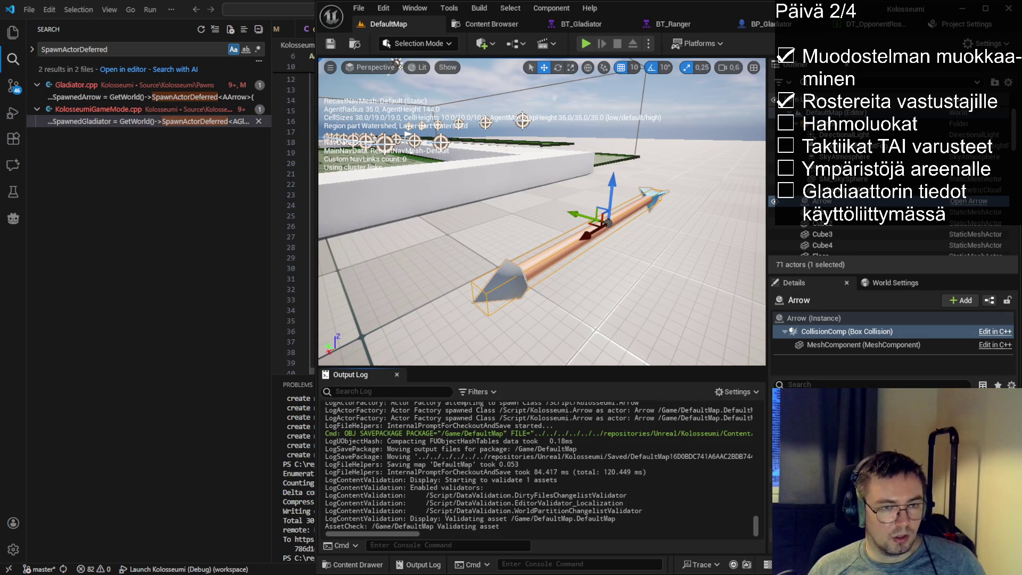
scroll(293, 213, down, 10)
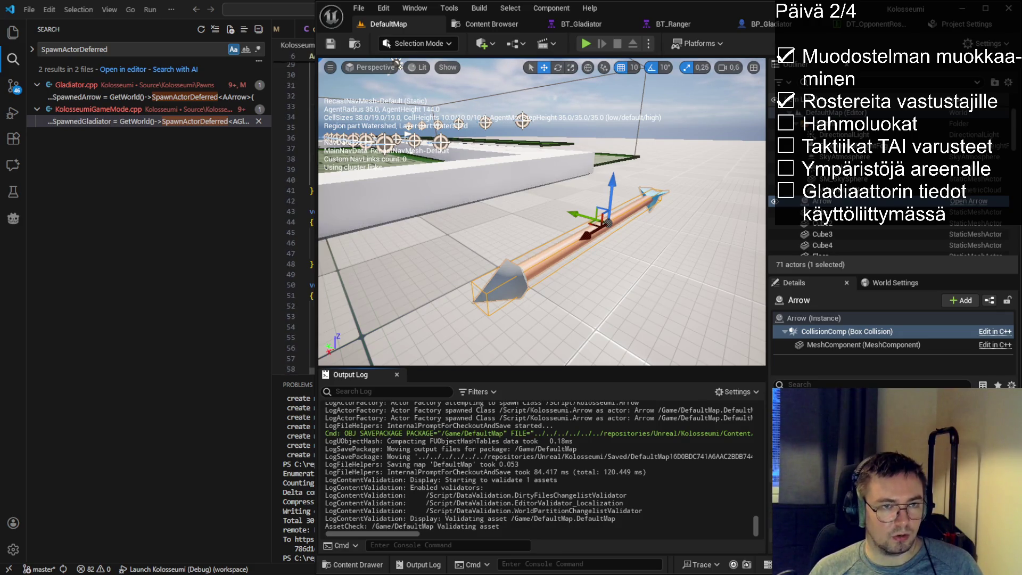
double_click(403, 249)
key(End)
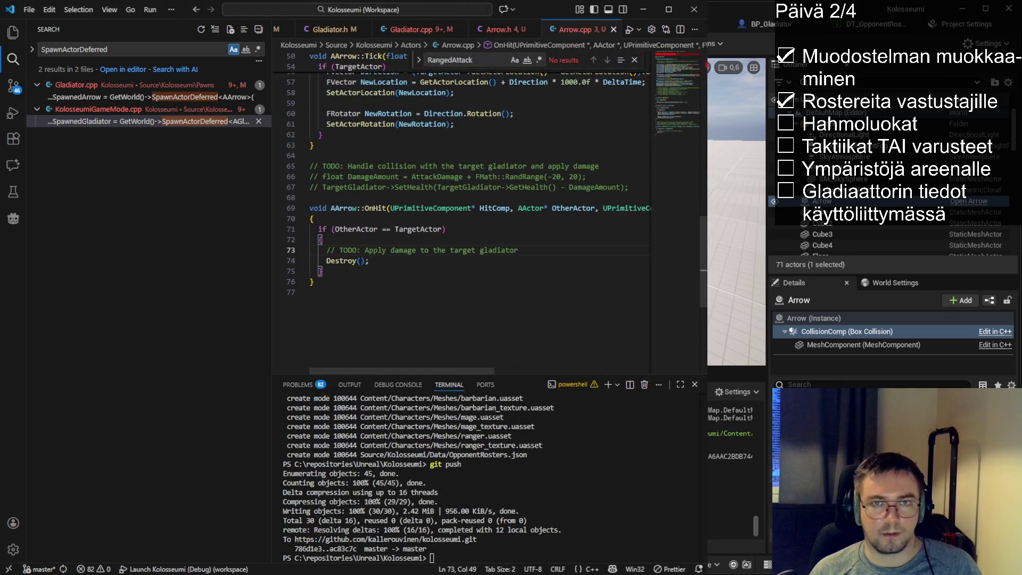
key(alt+Tab)
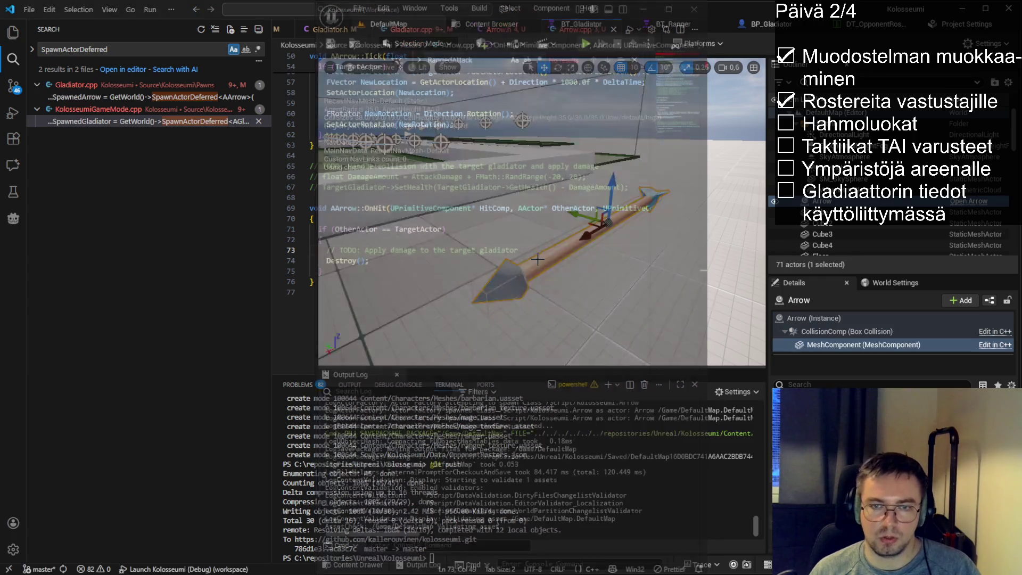
- Delete the Arrow actor, save DefaultMap, and hot-reload the code with Ctrl+Alt+F11
key(Delete)
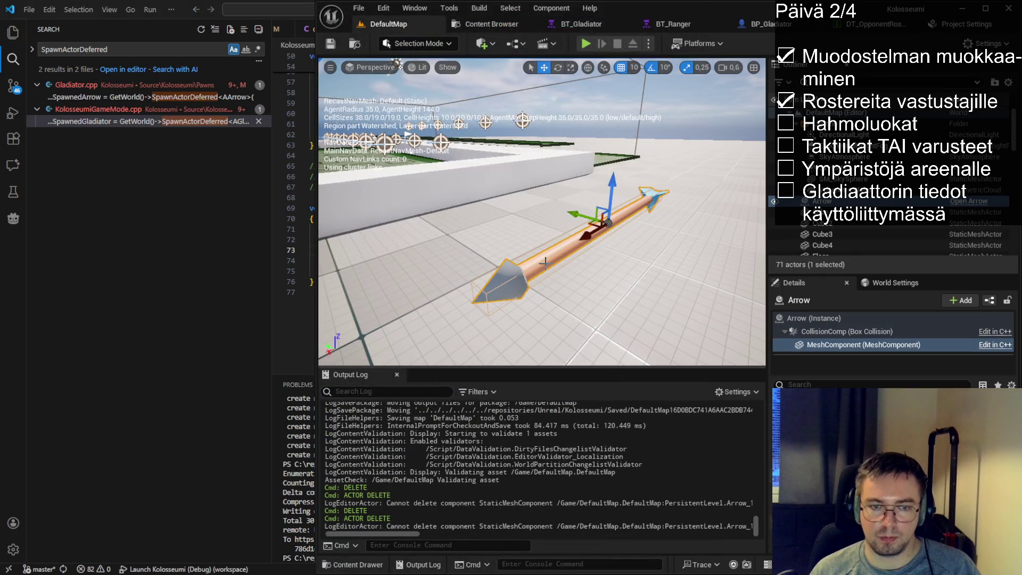
key(Delete)
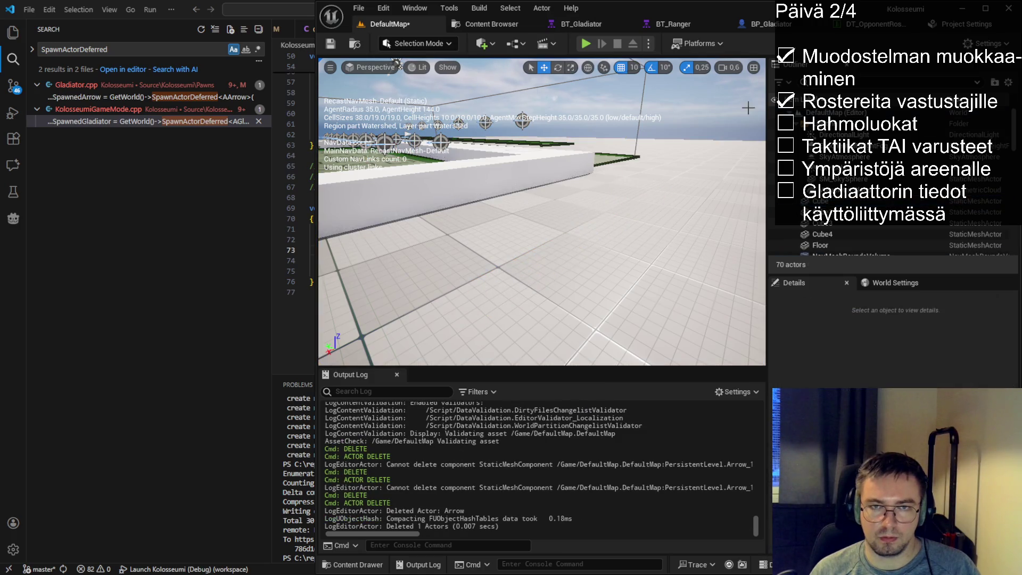
click(330, 40)
key(ctrl+alt+F11)
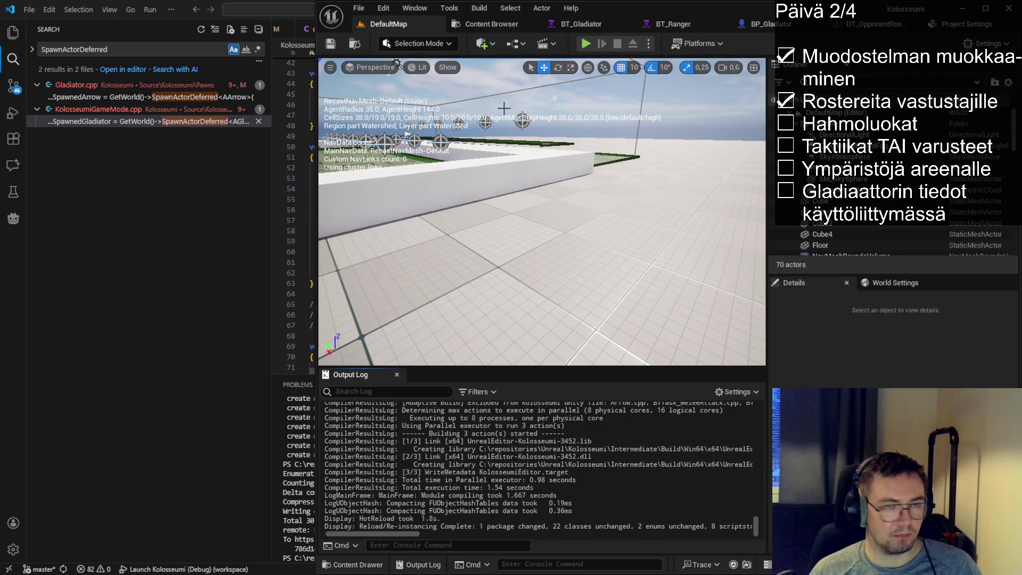
- Play-test with Alt+P, drag three bench gladiators into grid cells, start the match, then stop
key(alt+p)
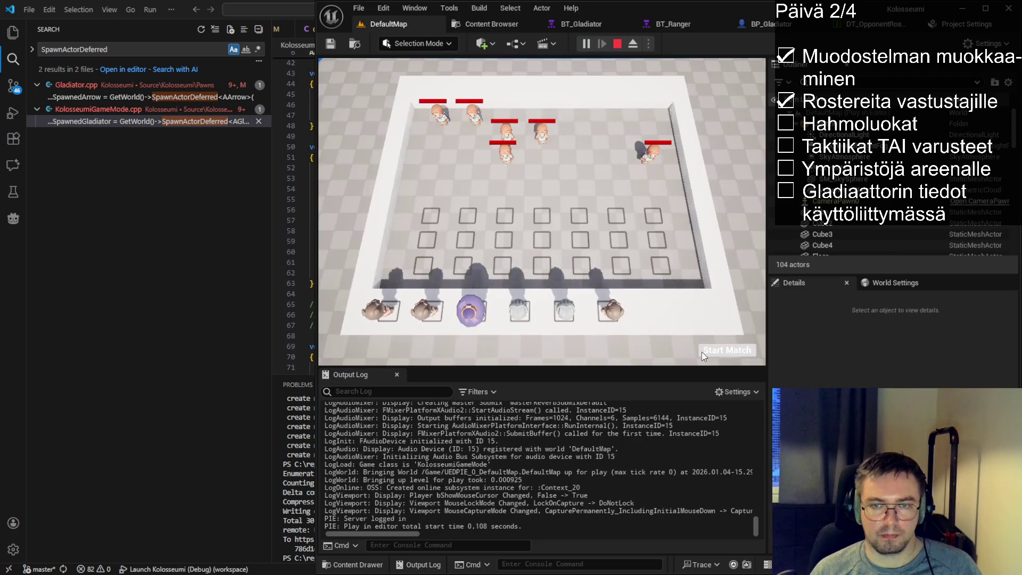
click(701, 353)
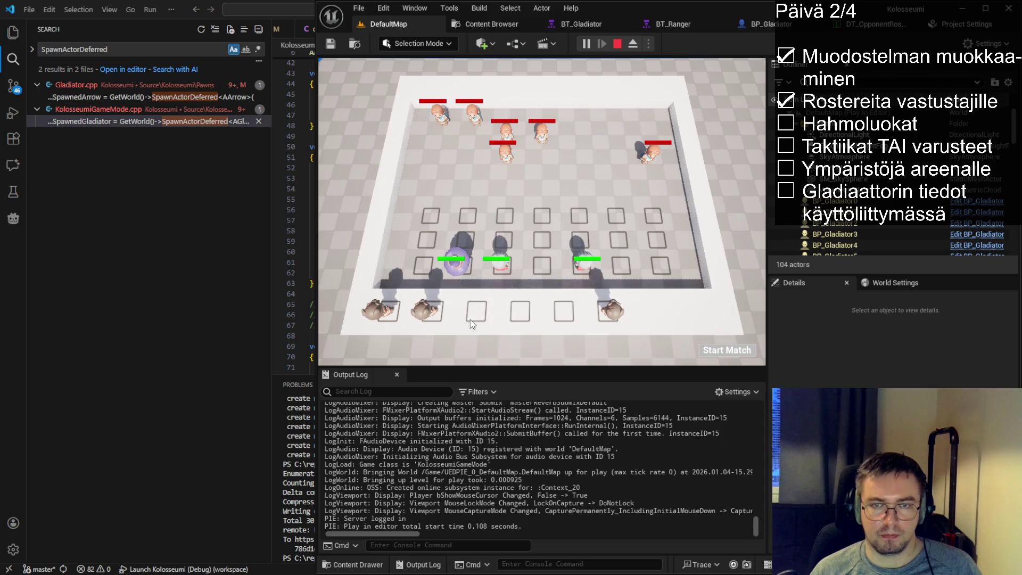
drag(424, 310, 419, 273)
mouse_move(379, 310)
mouse_down()
mouse_move(394, 275)
mouse_move(418, 261)
mouse_up()
drag(611, 310, 668, 262)
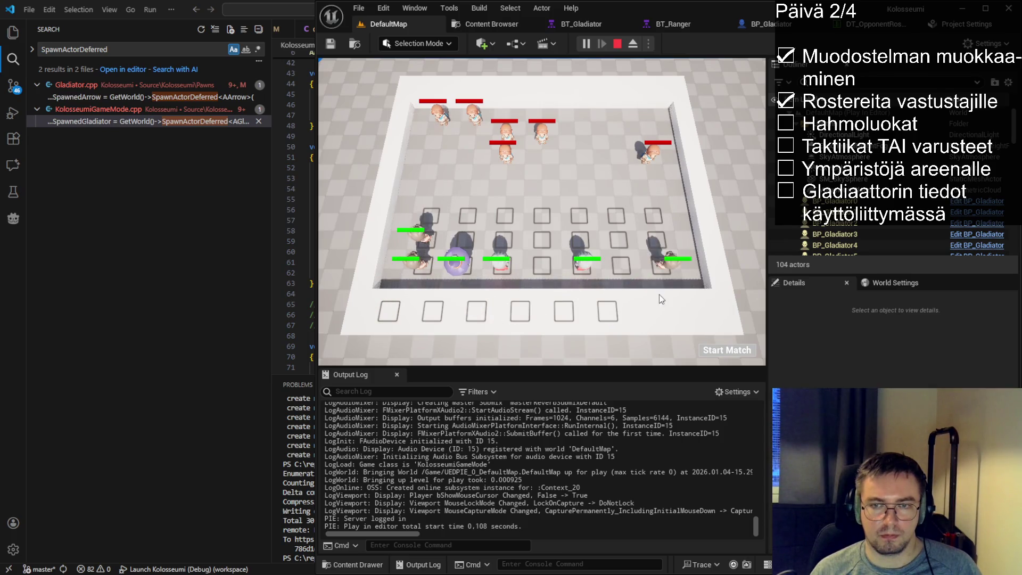
click(736, 353)
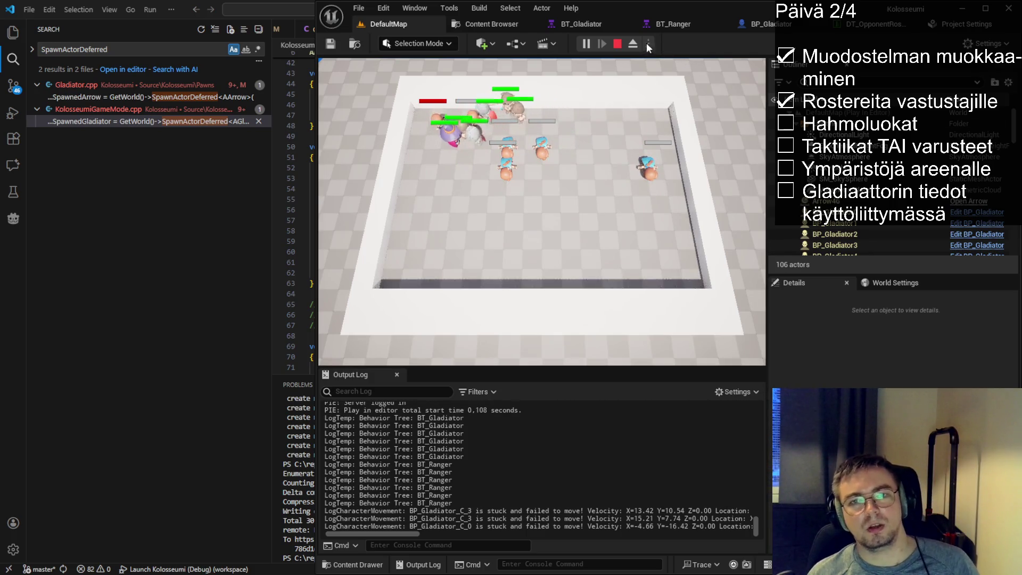
click(618, 47)
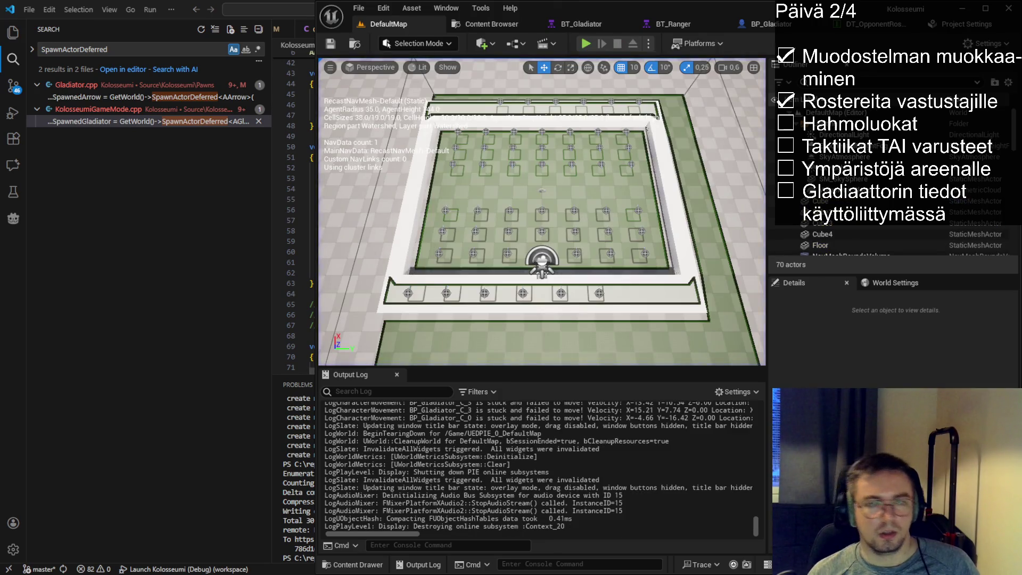
- In Source Control, review the DefaultEngine.ini diff and stage DefaultMap.umap
key(alt+Tab)
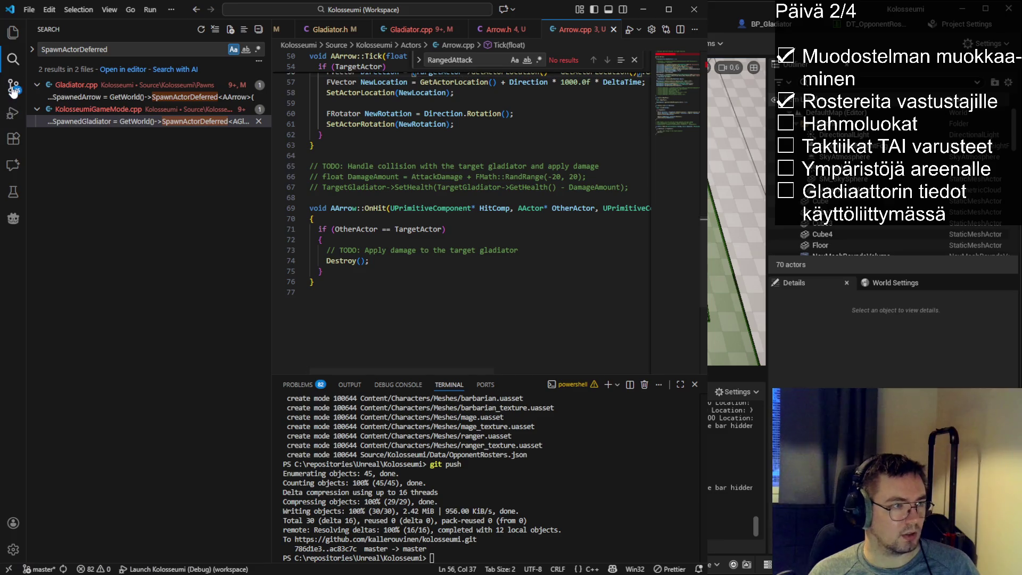
click(13, 85)
drag(272, 177, 366, 176)
click(91, 134)
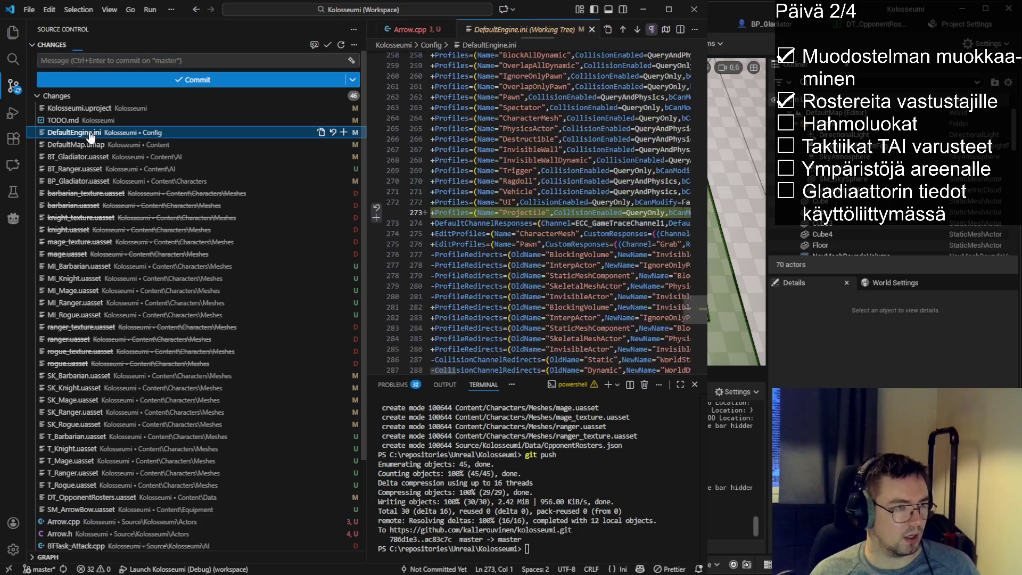
click(89, 146)
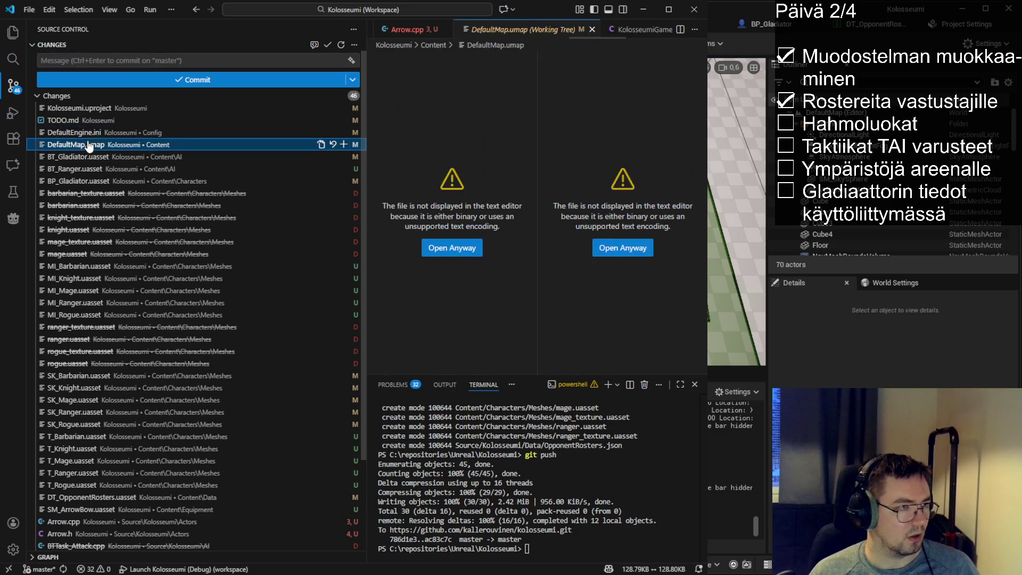
click(344, 145)
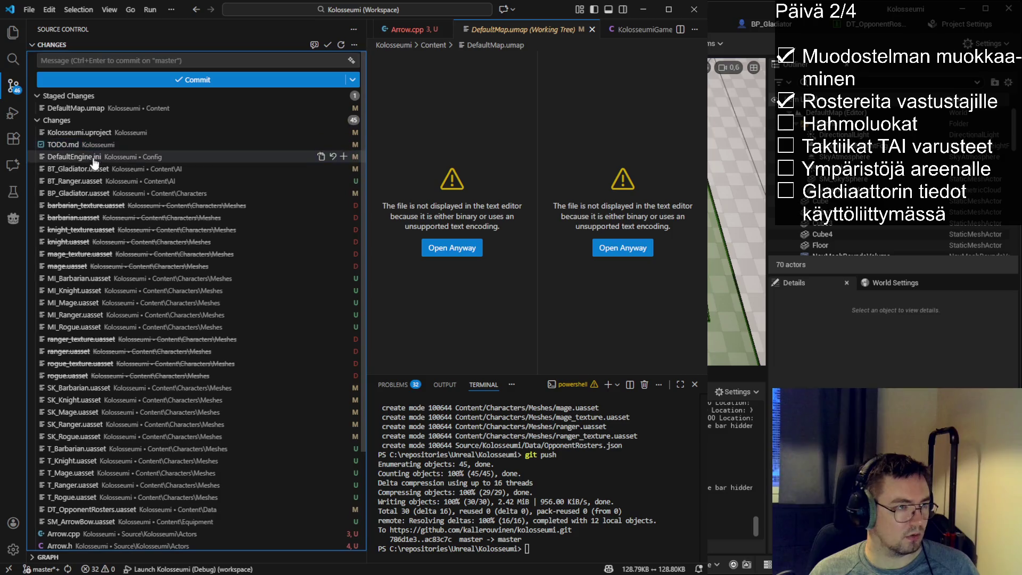
- Stage the BT_Ranger, BT_Gladiator and BP_Gladiator assets
click(106, 181)
ctrl+click(101, 169)
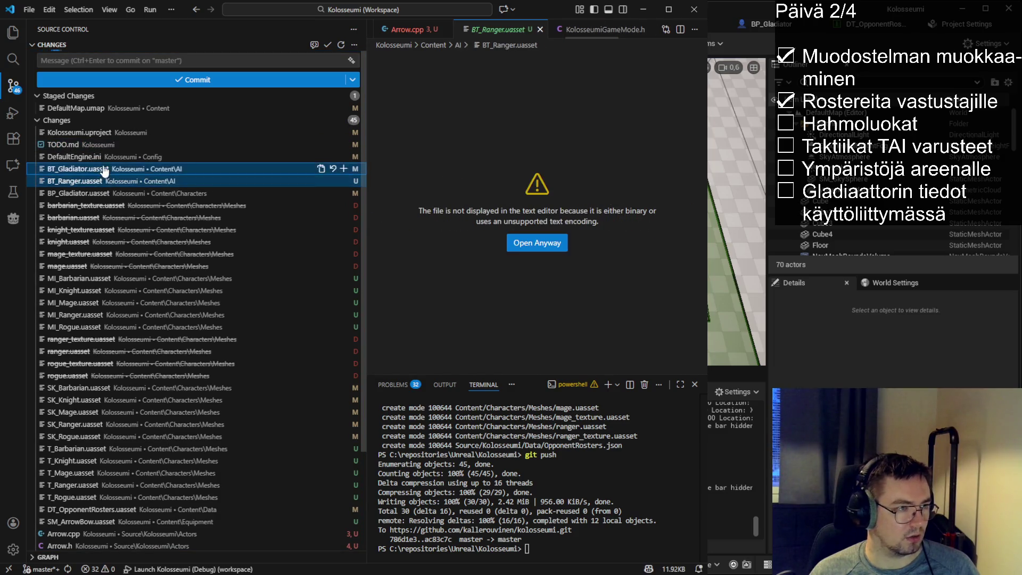
ctrl+click(104, 194)
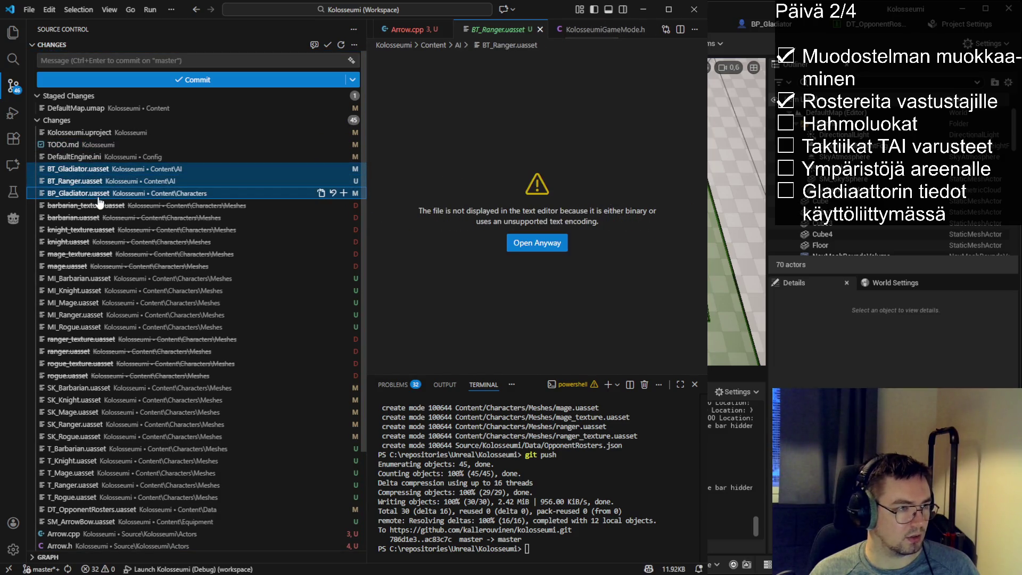
click(345, 193)
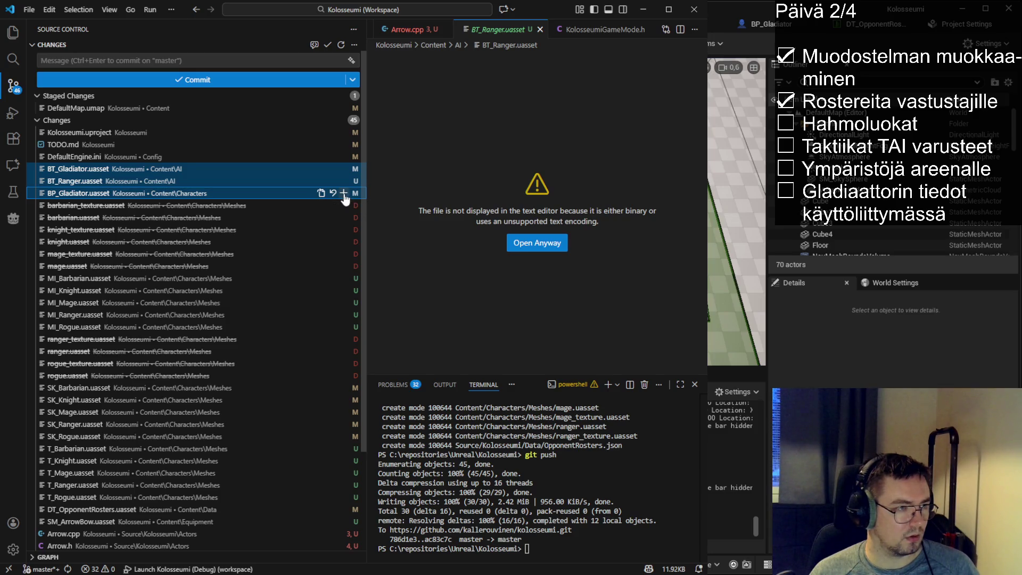
- Stage the six deleted mesh files and the five MI_ material instances
click(113, 208)
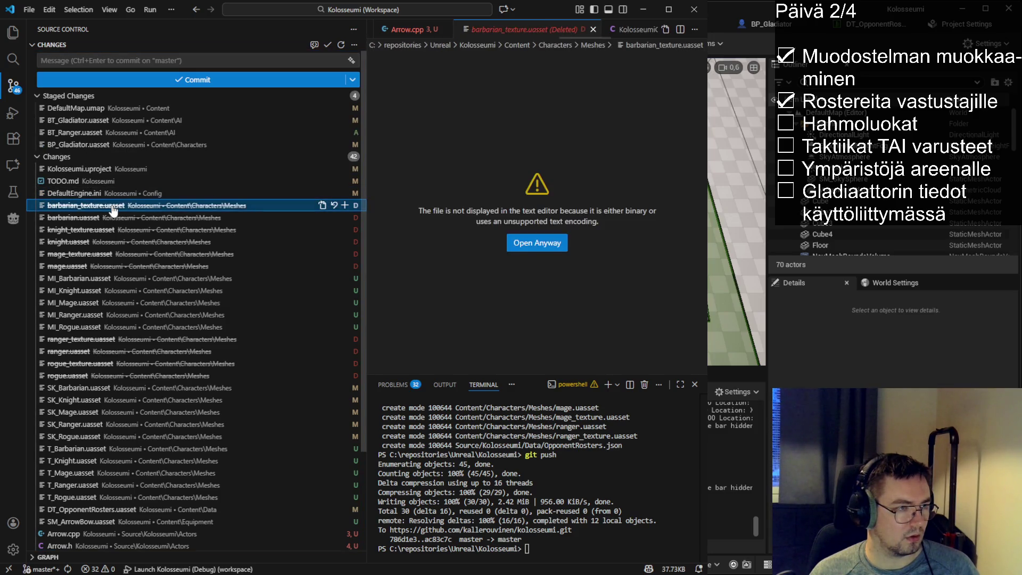
key(shift+Down)
key(shift+Down)
key(shift+Down)
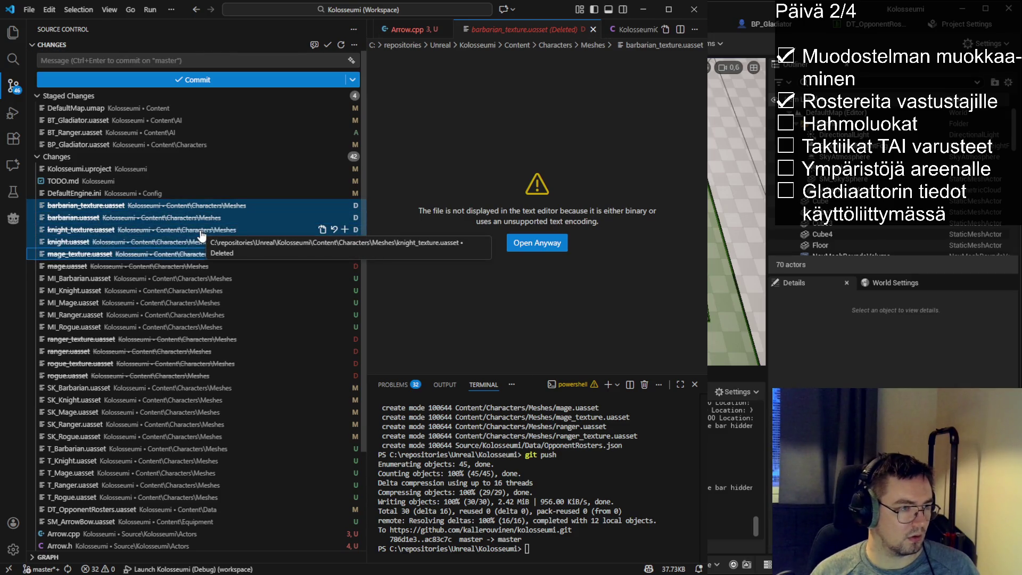
click(345, 266)
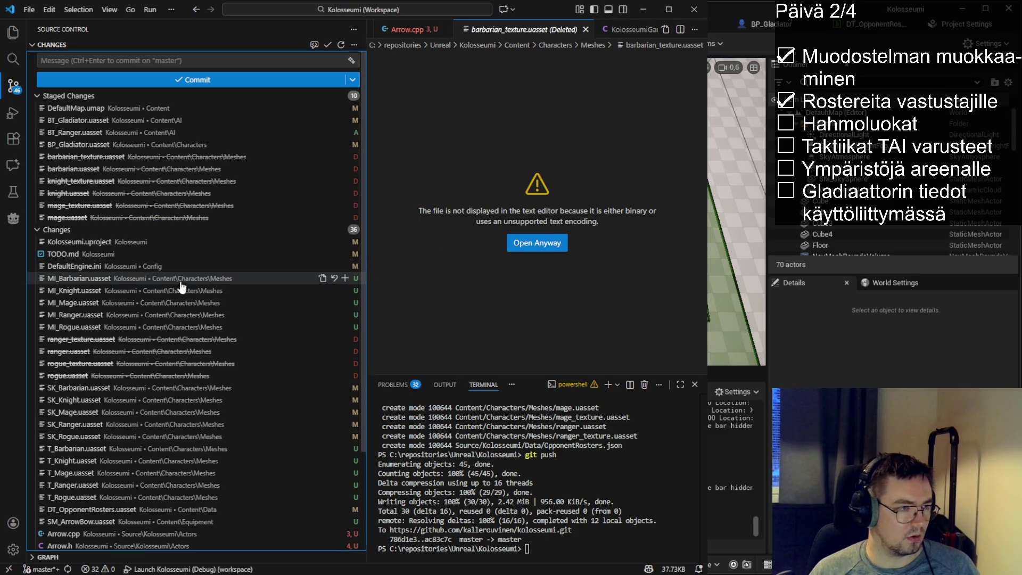
click(115, 281)
key(shift+Down)
key(shift+Down)
key(shift+Down)
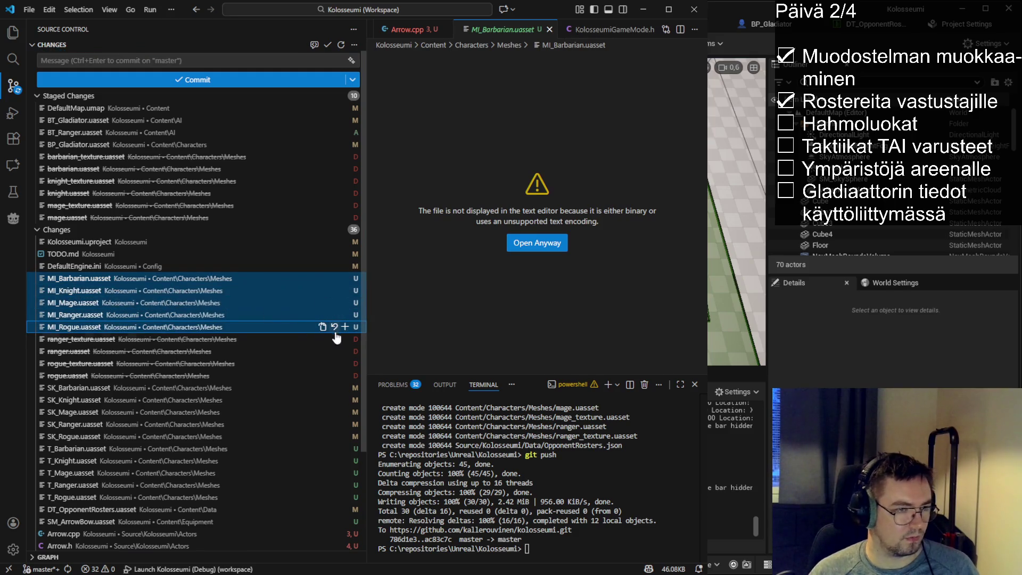
click(344, 327)
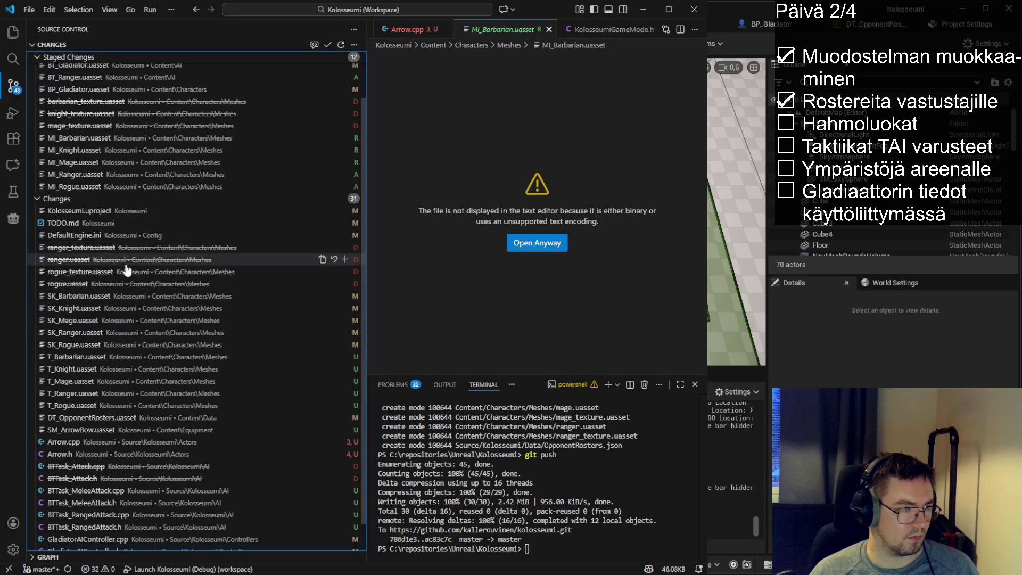
- Unstage BT_Gladiator.uasset and BT_Ranger.uasset
click(106, 121)
click(345, 121)
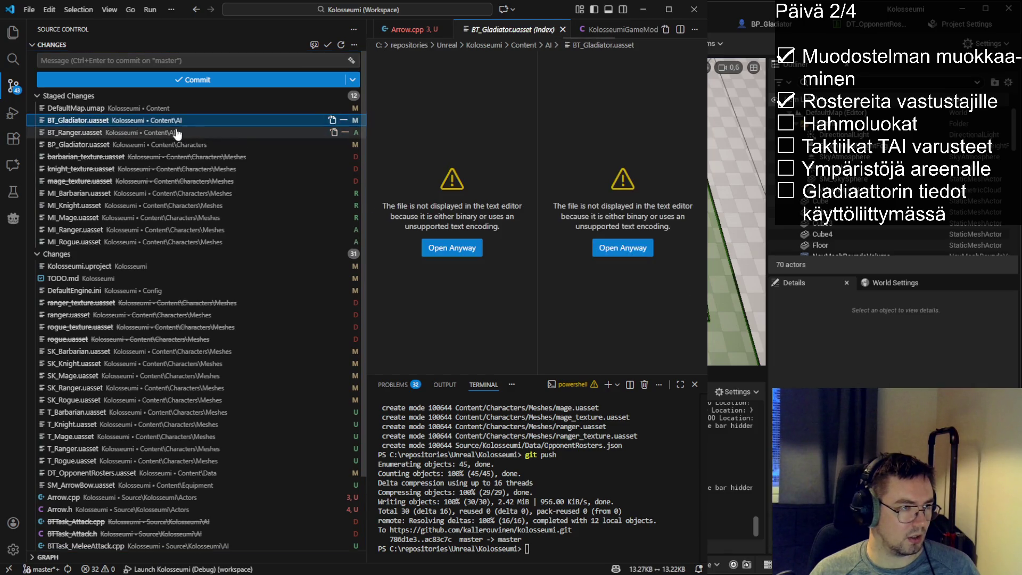
click(134, 121)
click(344, 121)
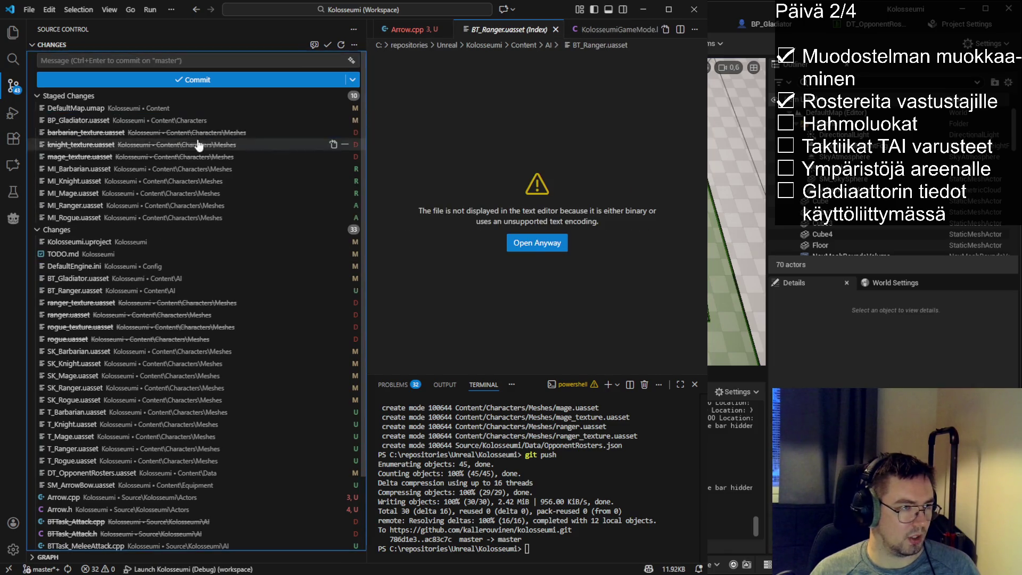
- Stage the deleted ranger/rogue files plus the SK_ skeleton and T_ texture assets
scroll(130, 241, down, 3)
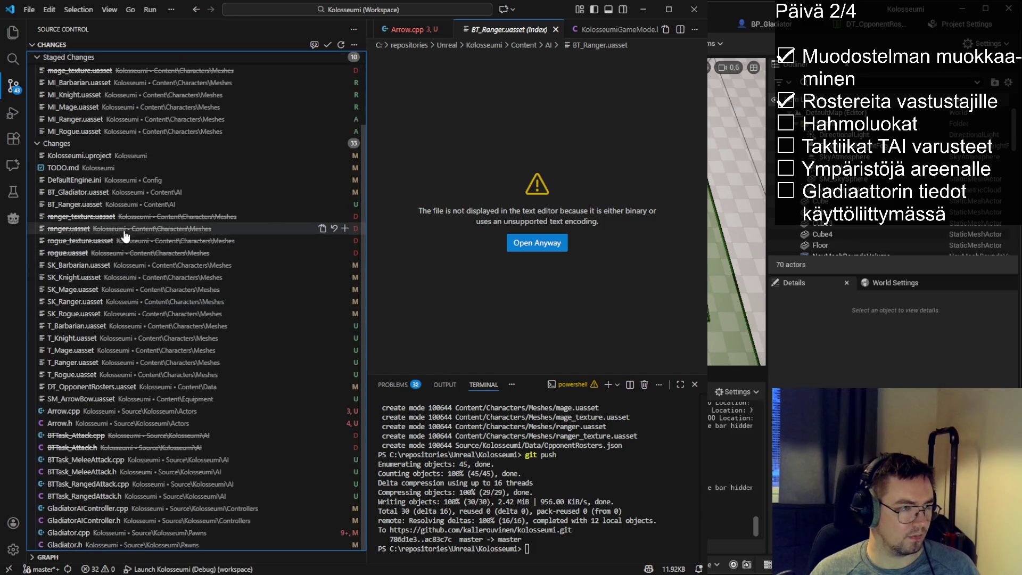
click(126, 216)
shift+click(117, 240)
shift+click(109, 254)
shift+click(108, 266)
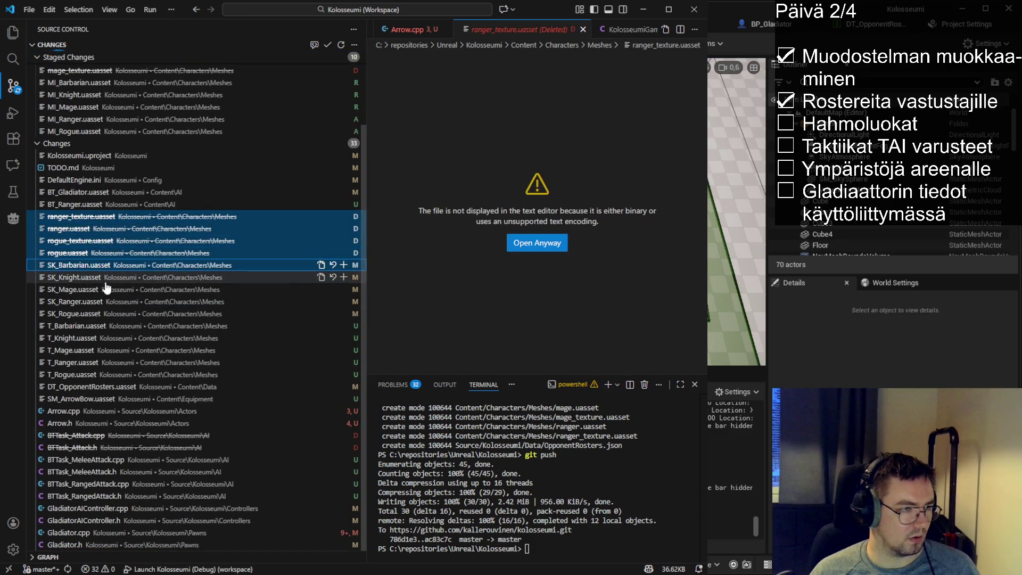
shift+click(106, 278)
shift+click(105, 290)
shift+click(104, 301)
shift+click(101, 314)
shift+click(98, 326)
shift+click(98, 338)
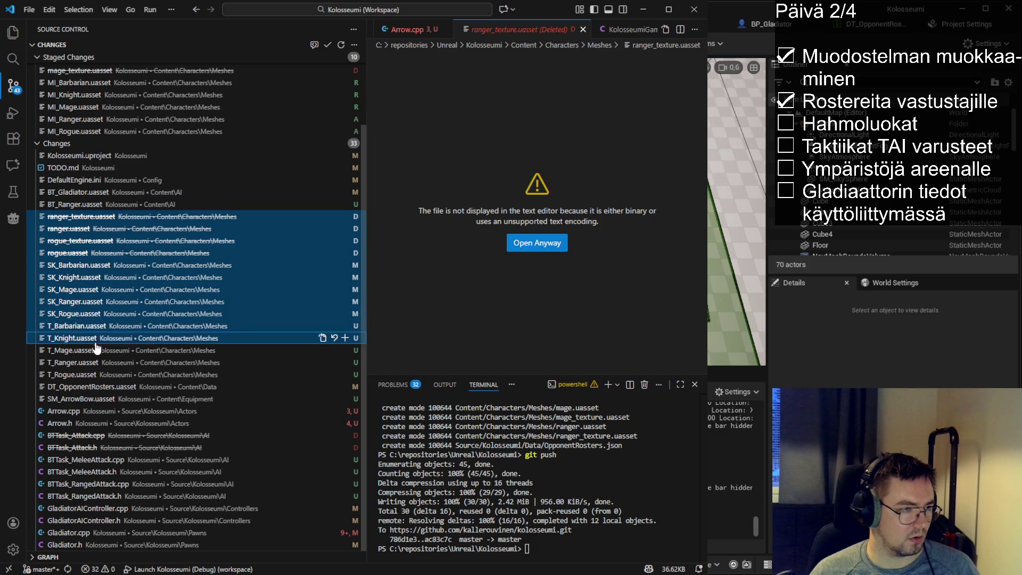
shift+click(95, 350)
shift+click(95, 363)
shift+click(94, 375)
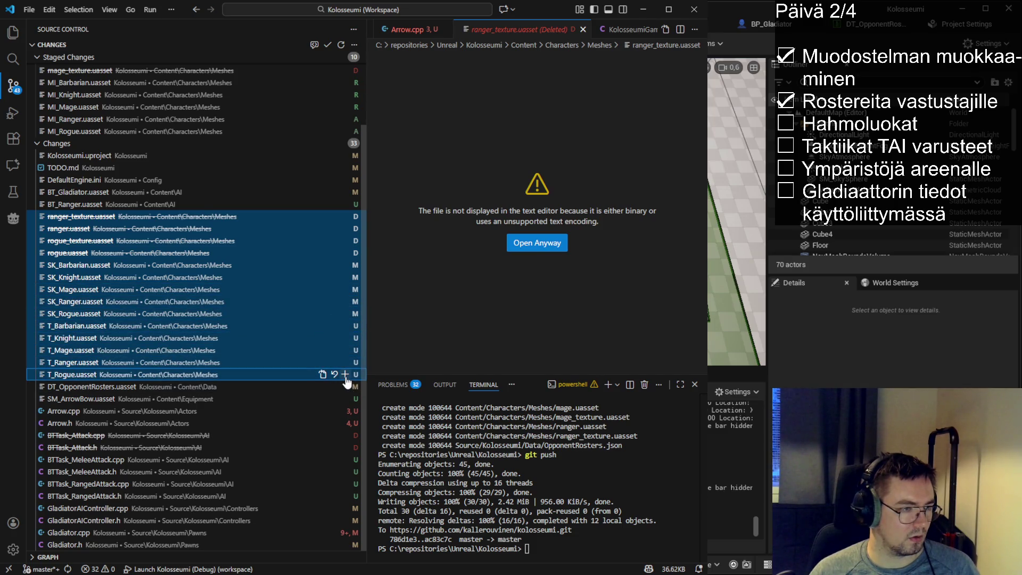
click(345, 375)
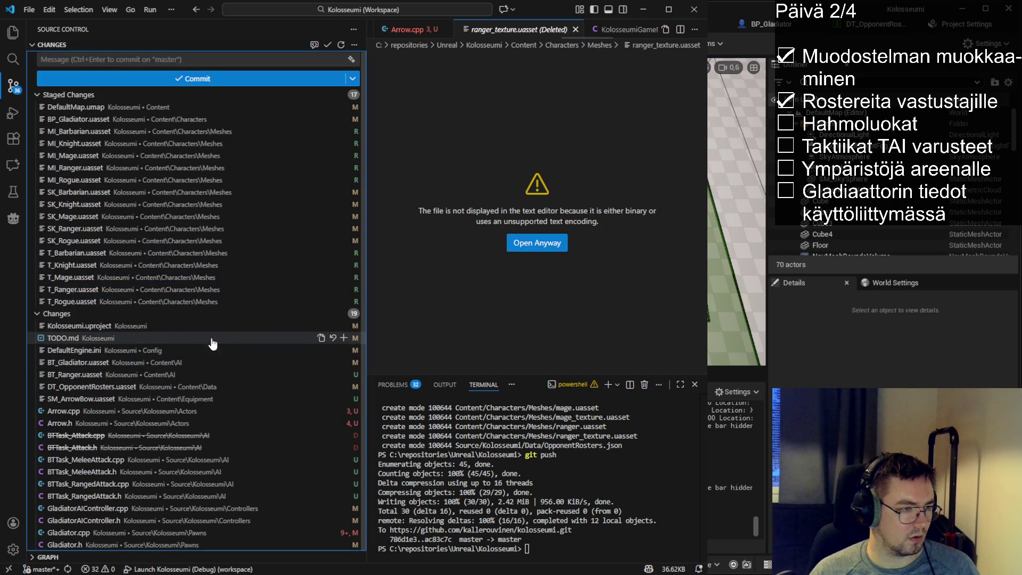
- Review and stage SM_ArrowBow.uasset, then go to the terminal
click(112, 400)
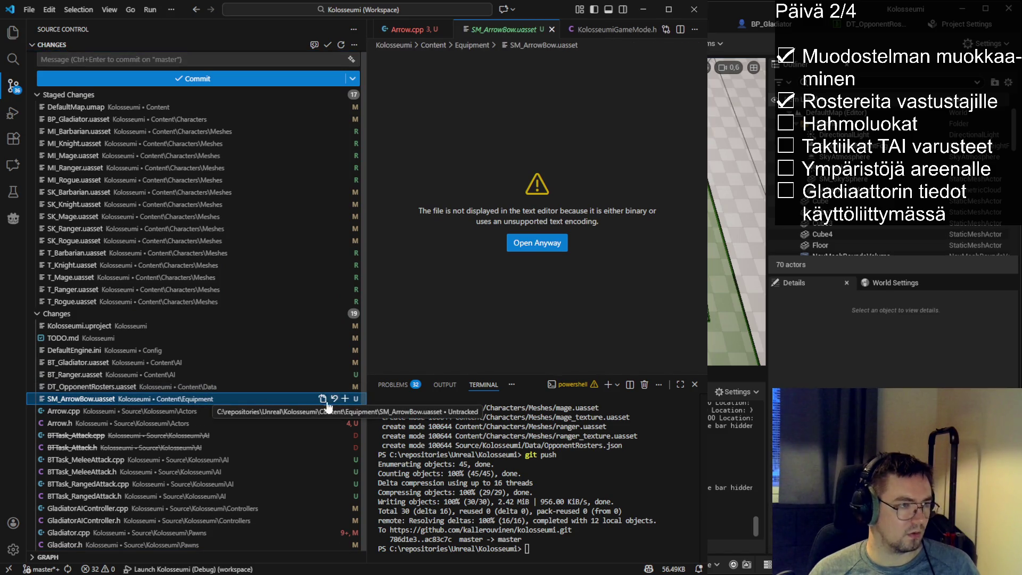
click(345, 402)
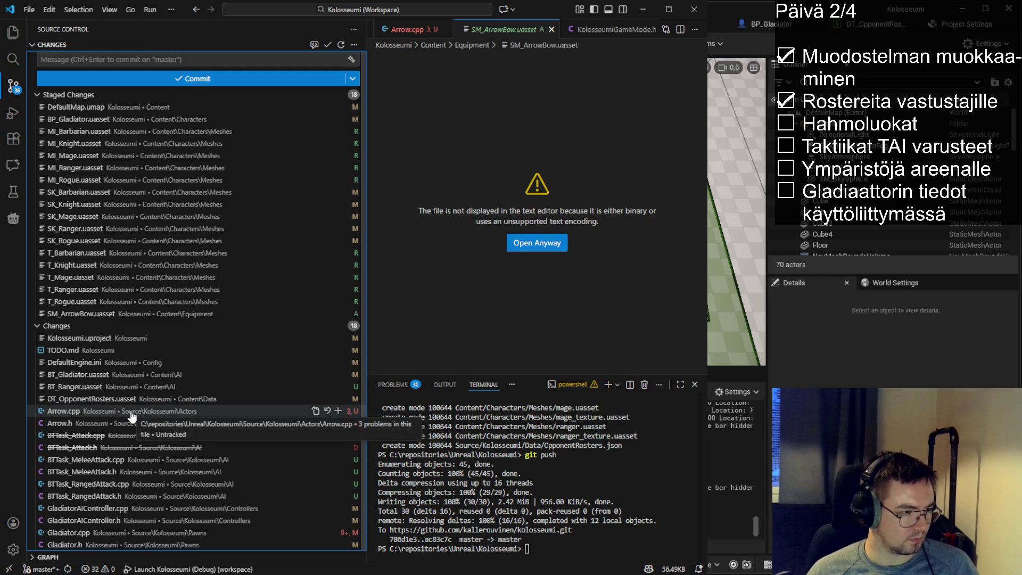
click(544, 548)
text(git commit -m "Rename some assets and add asset for arrow)
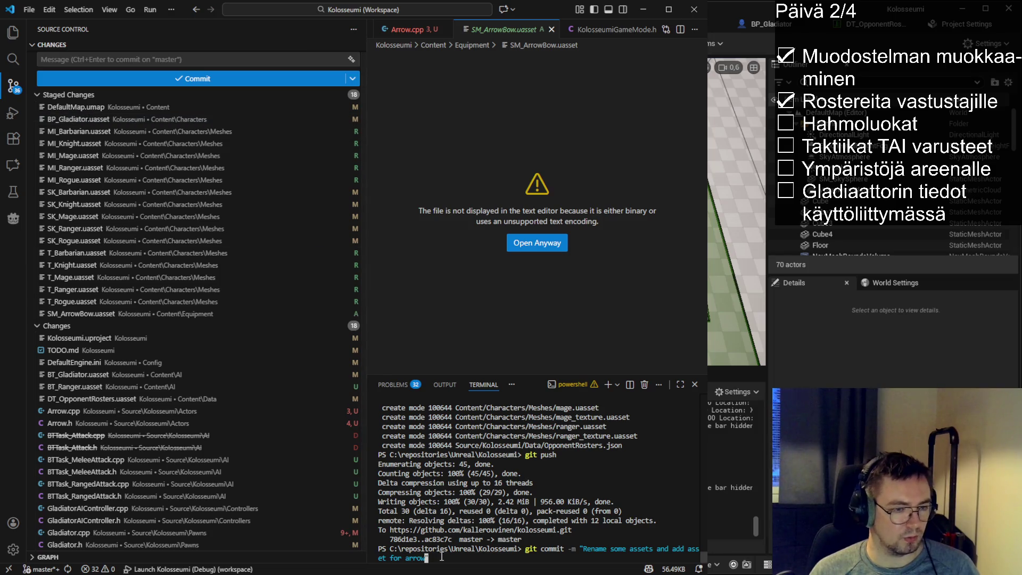
- Close the quote and run the commit 'Rename some assets and add asset for arrow'
text(")
key(Return)
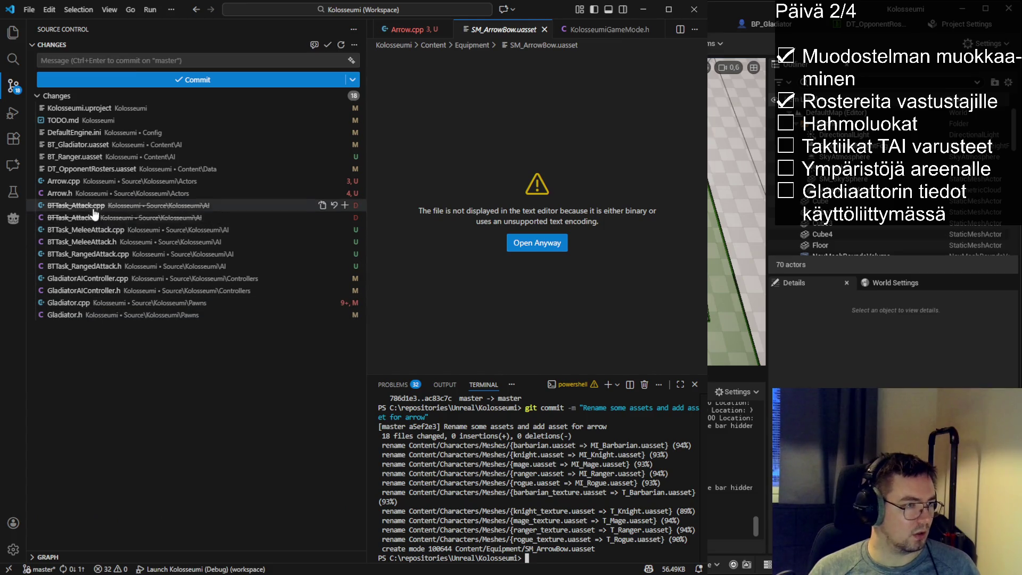
click(101, 133)
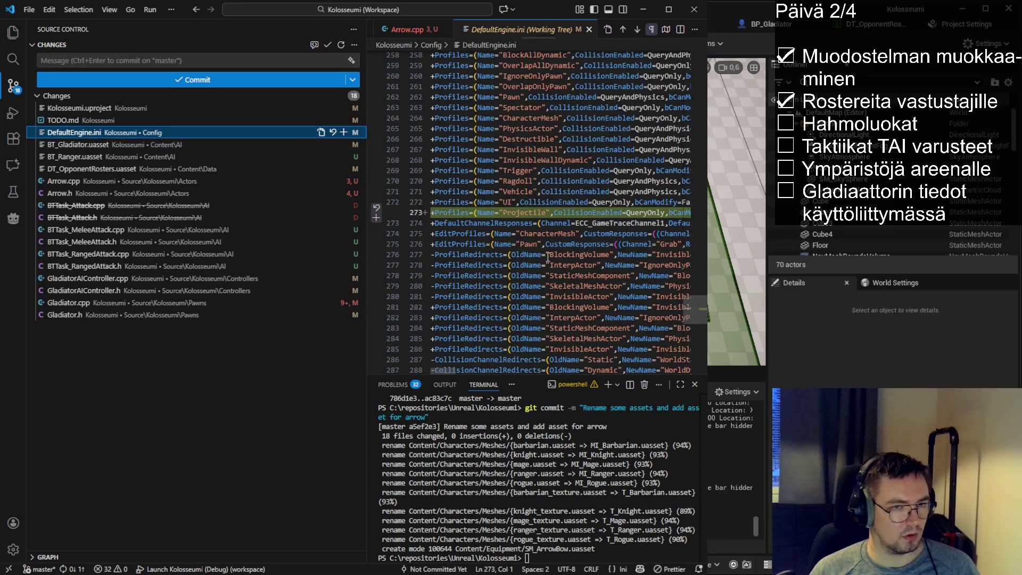
- Review the BT_Gladiator, BT_Ranger, DT_OpponentRosters and Arrow.cpp diffs
click(91, 144)
click(90, 157)
click(90, 169)
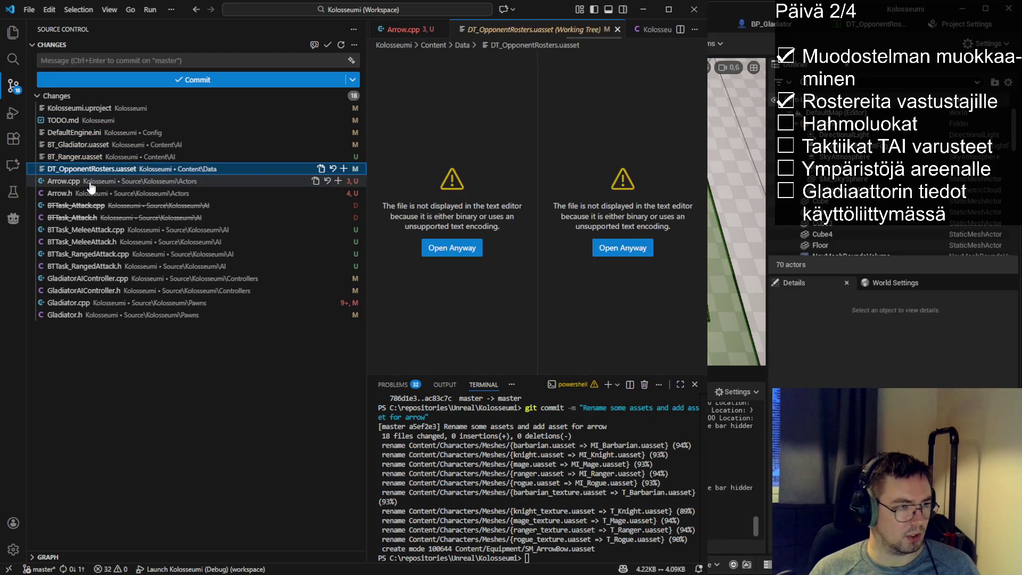
click(91, 187)
scroll(523, 275, up, 1)
scroll(524, 276, down, 5)
scroll(481, 261, up, 15)
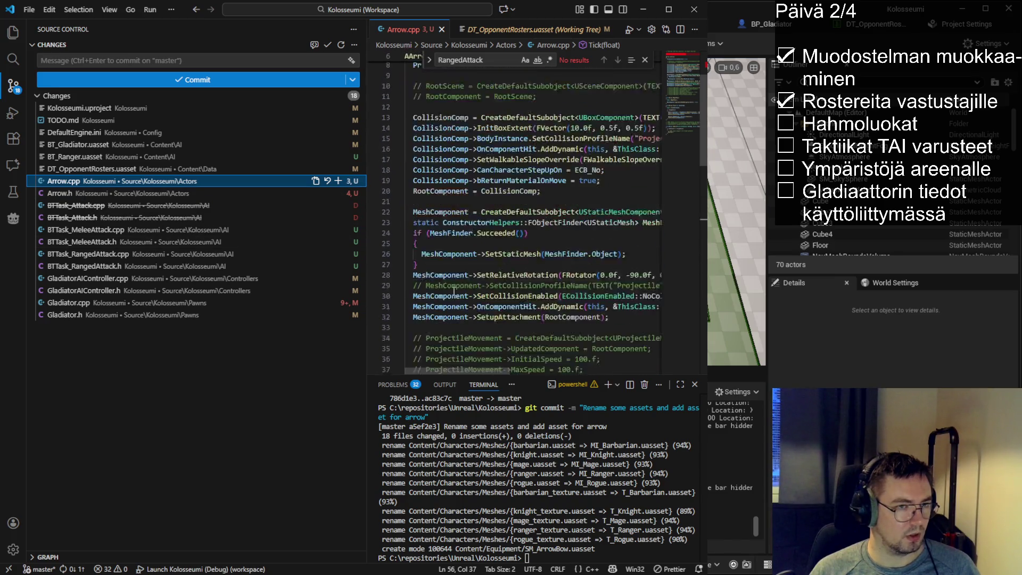
- Stage the six attack-task files, plus Arrow.cpp and Arrow.h
click(102, 265)
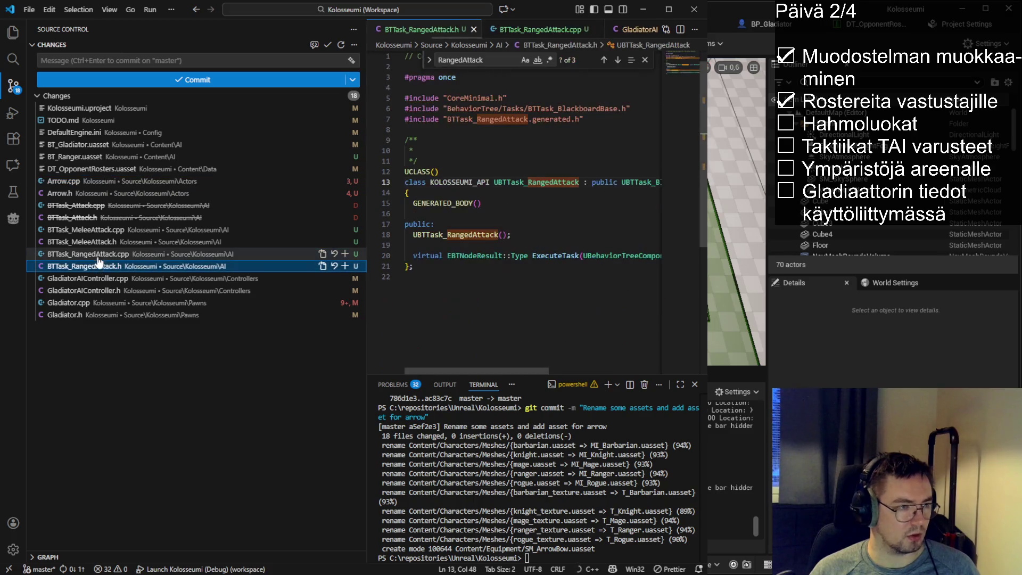
shift+click(105, 241)
shift+click(106, 206)
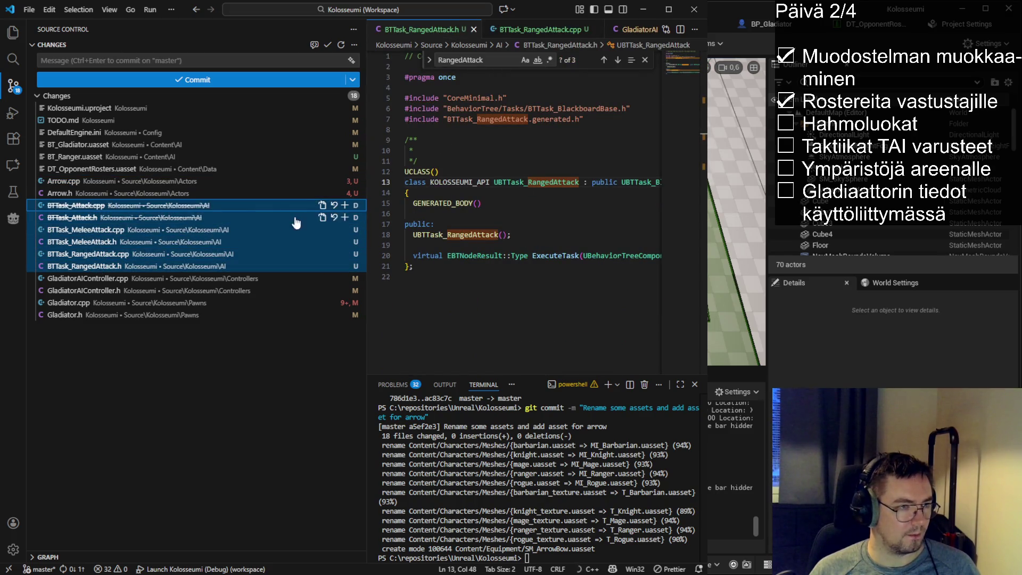
click(345, 209)
click(106, 254)
shift+click(122, 243)
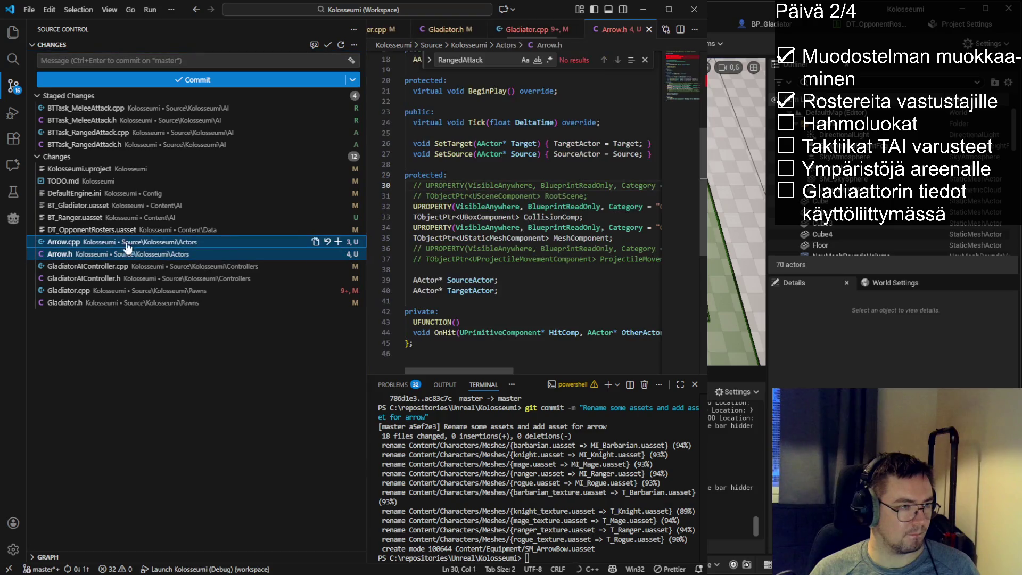
click(338, 242)
- Stage DT_OpponentRosters, BT_Ranger, BT_Gladiator and DefaultEngine.ini
click(344, 256)
click(343, 255)
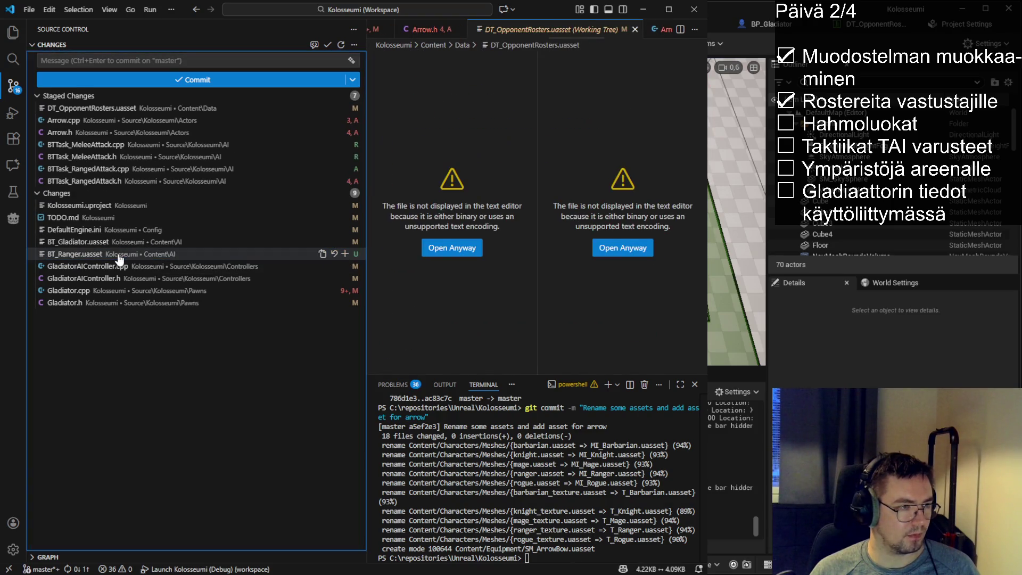
click(344, 255)
click(344, 254)
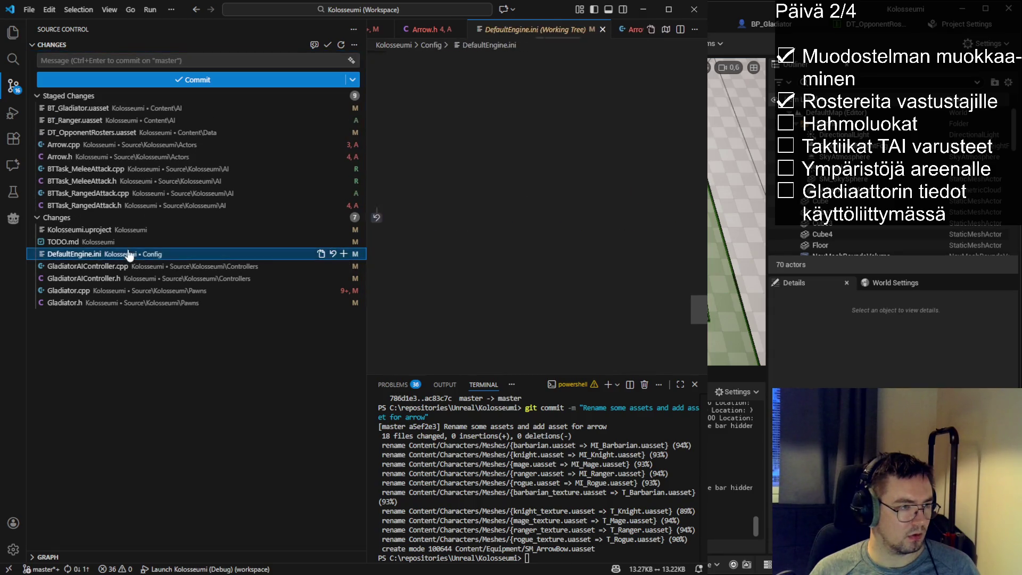
click(343, 254)
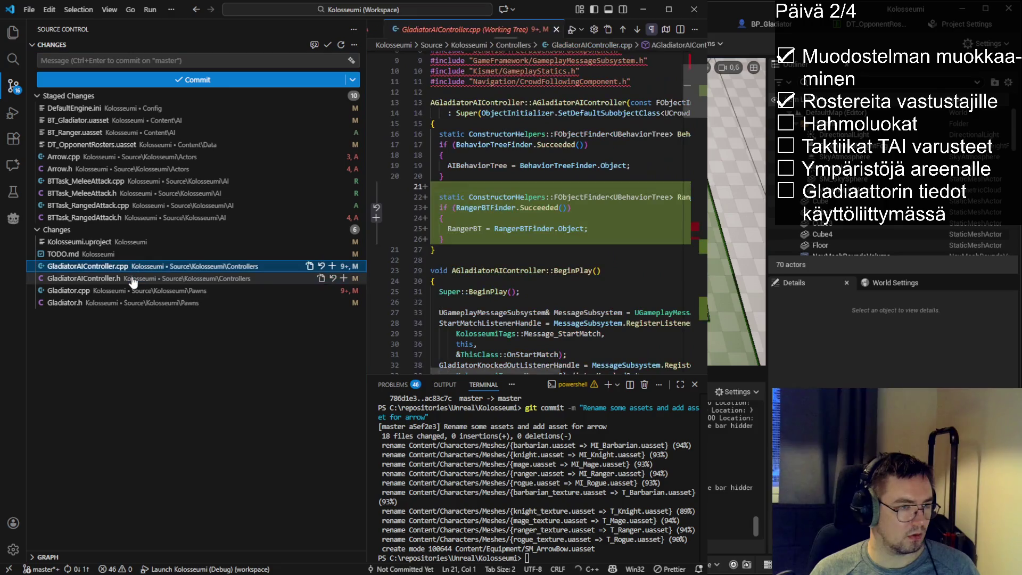
- Delete the commented-out and UE_LOG debug lines in GladiatorAIController.cpp and save
click(131, 278)
scroll(521, 322, down, 5)
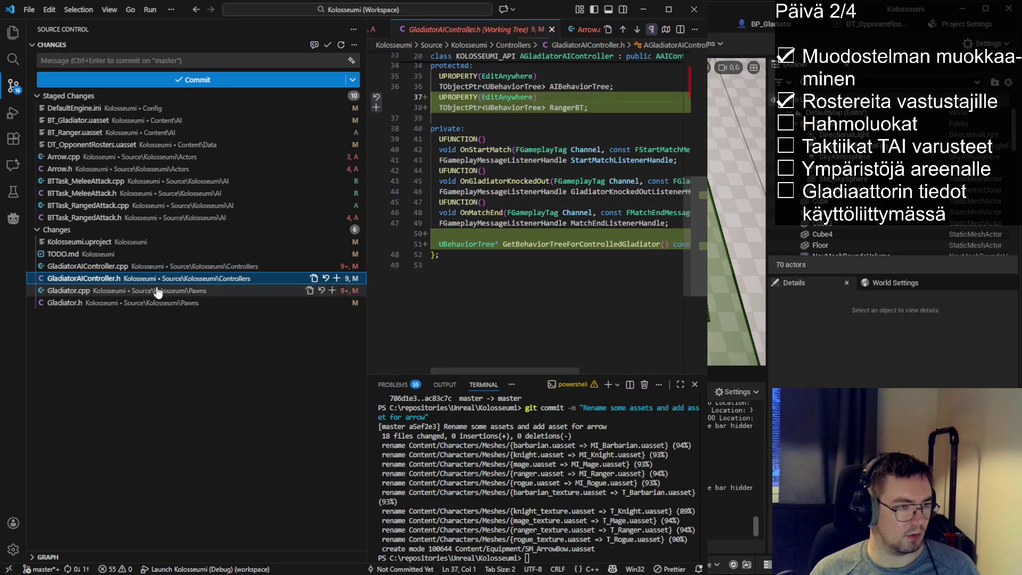
click(175, 266)
scroll(606, 293, down, 10)
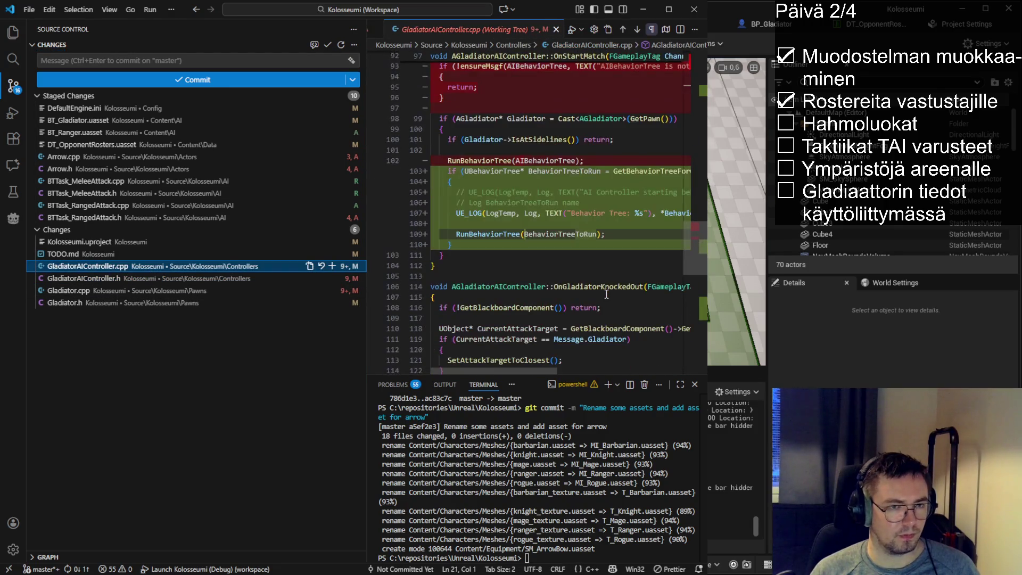
scroll(607, 294, up, 2)
drag(400, 247, 400, 257)
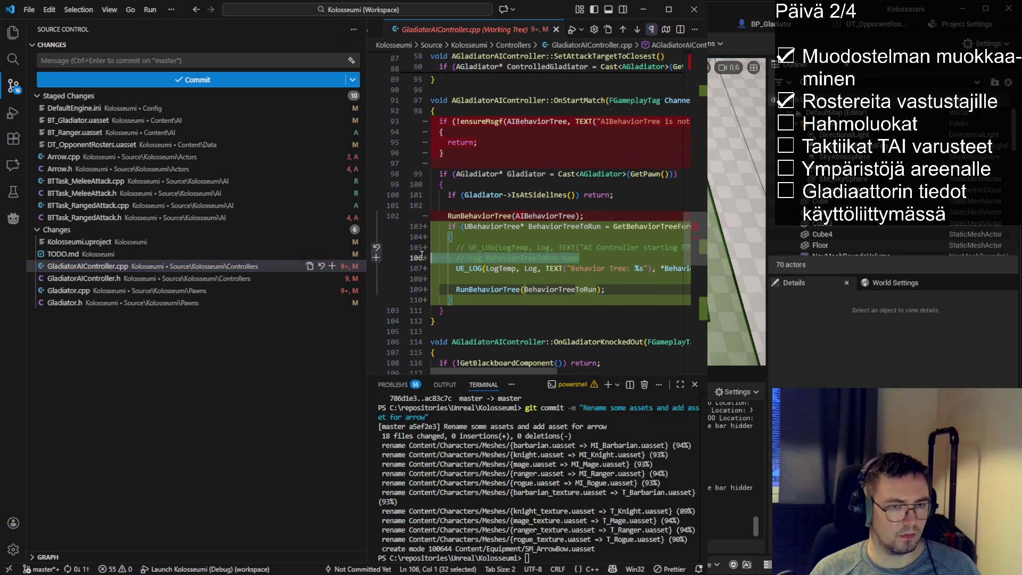
key(Delete)
key(ctrl+shift+k)
key(ctrl+shift+k)
key(ctrl+shift+k)
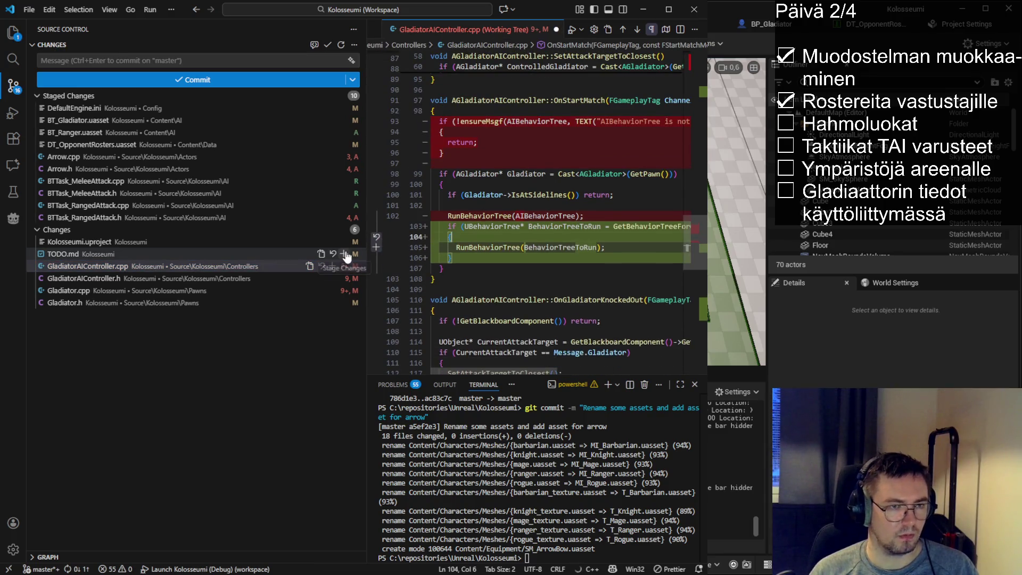
click(522, 226)
key(ctrl+s)
- Stage GladiatorAIController.h, Gladiator.h and Gladiator.cpp
scroll(525, 298, down, 5)
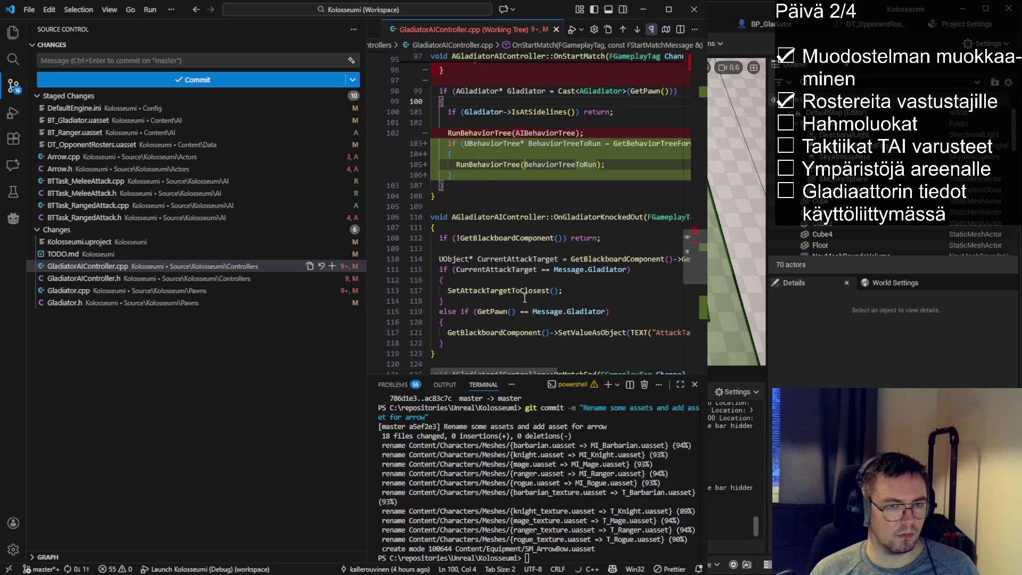
scroll(524, 298, down, 5)
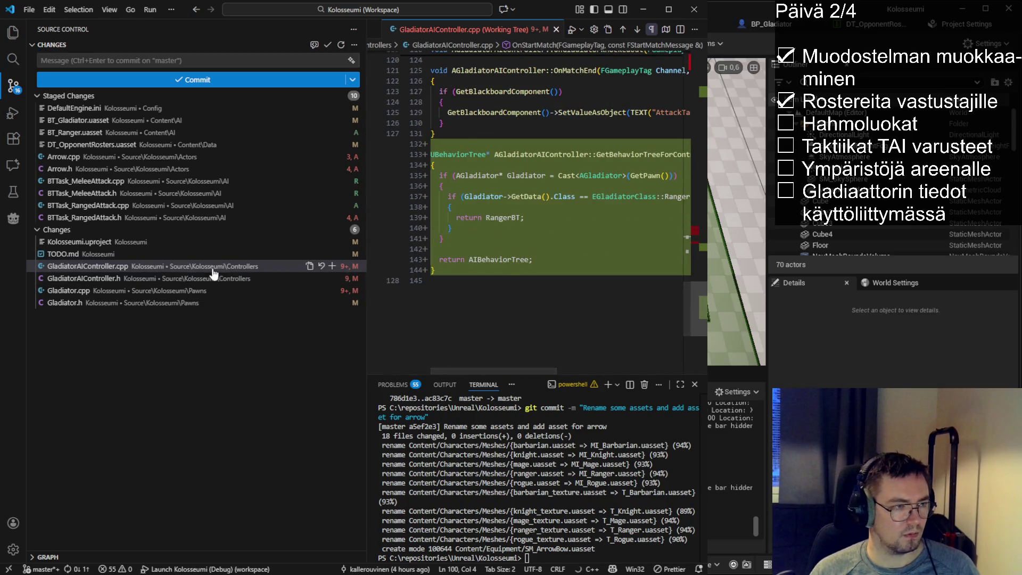
click(171, 280)
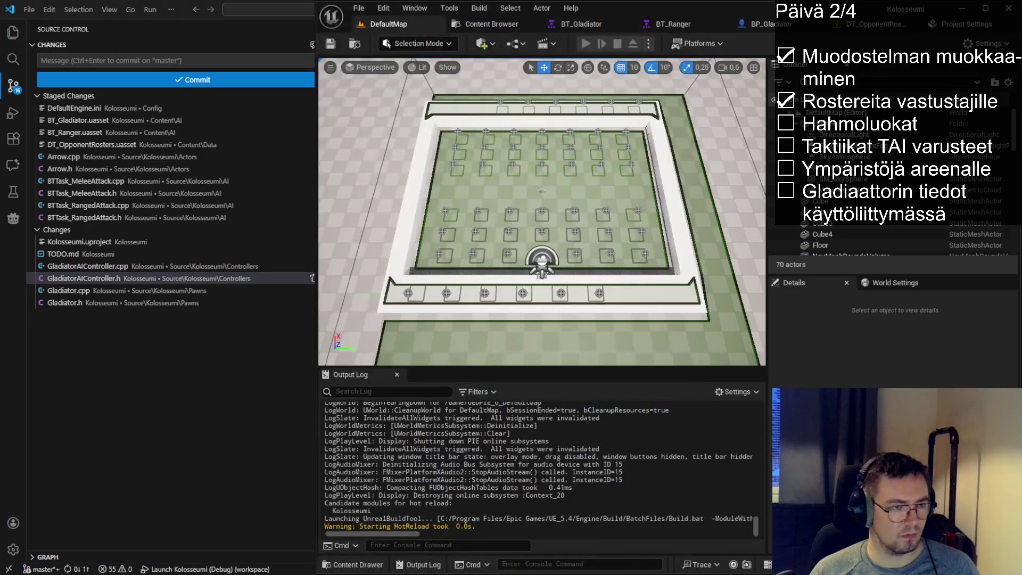
click(337, 279)
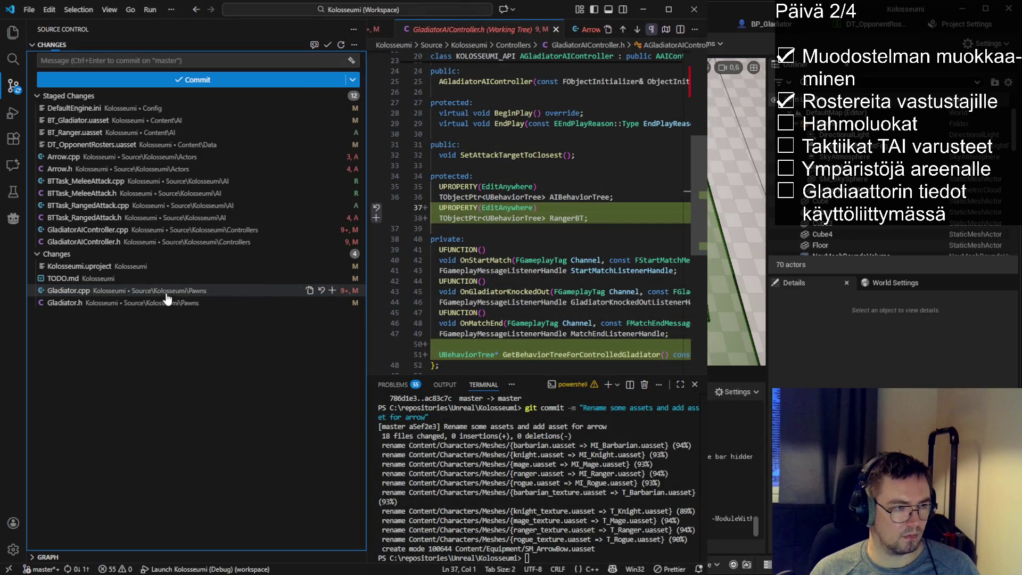
drag(688, 75, 702, 293)
click(125, 302)
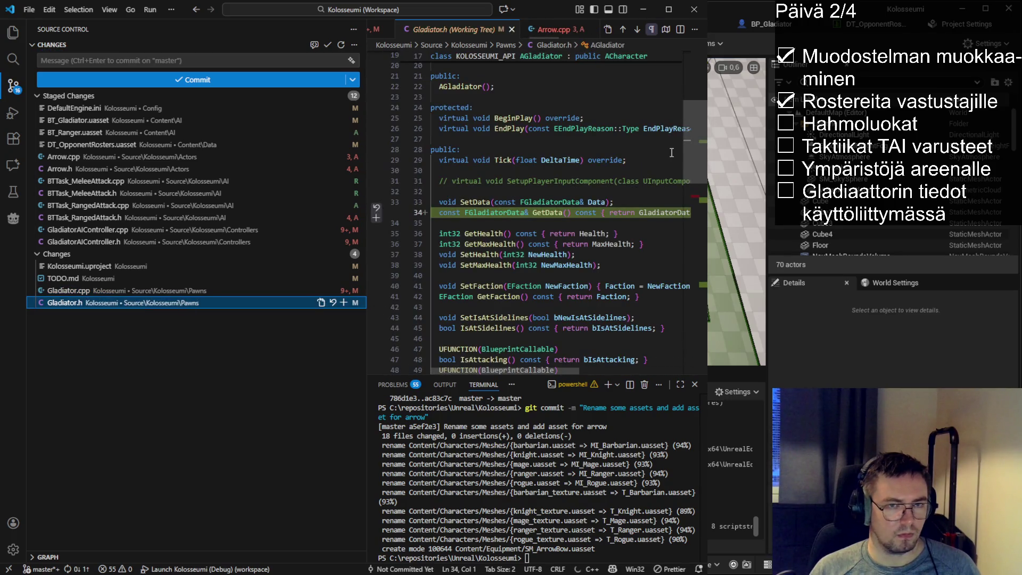
drag(688, 152, 696, 277)
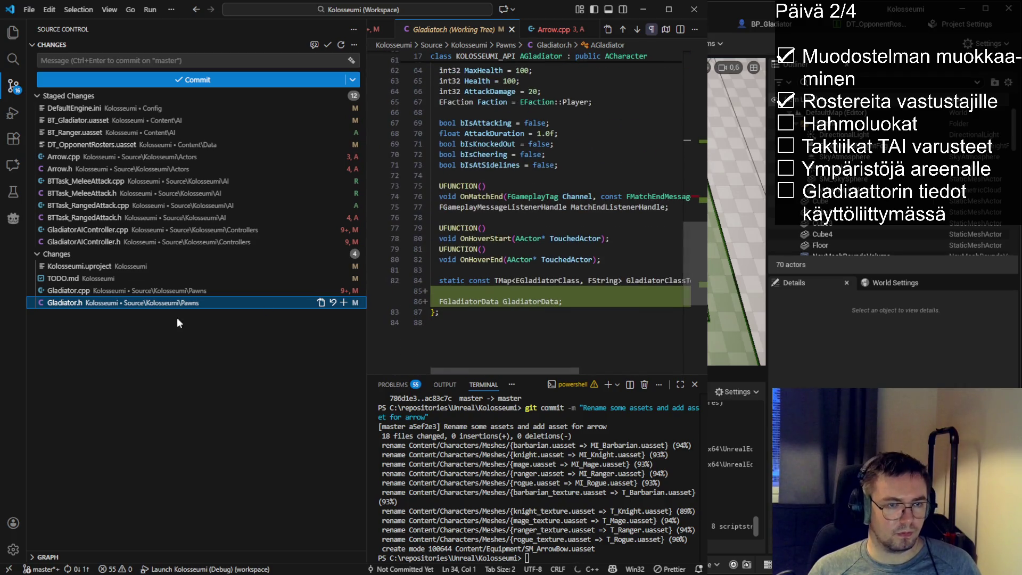
ctrl+click(162, 291)
click(332, 290)
- Write a git commit about separating melee and ranged attacks, adding 'Ranged attacks are a mess for now'
click(562, 559)
text(giot)
key(BackSpace)
key(BackSpace)
text(t commit -m "Add separate)
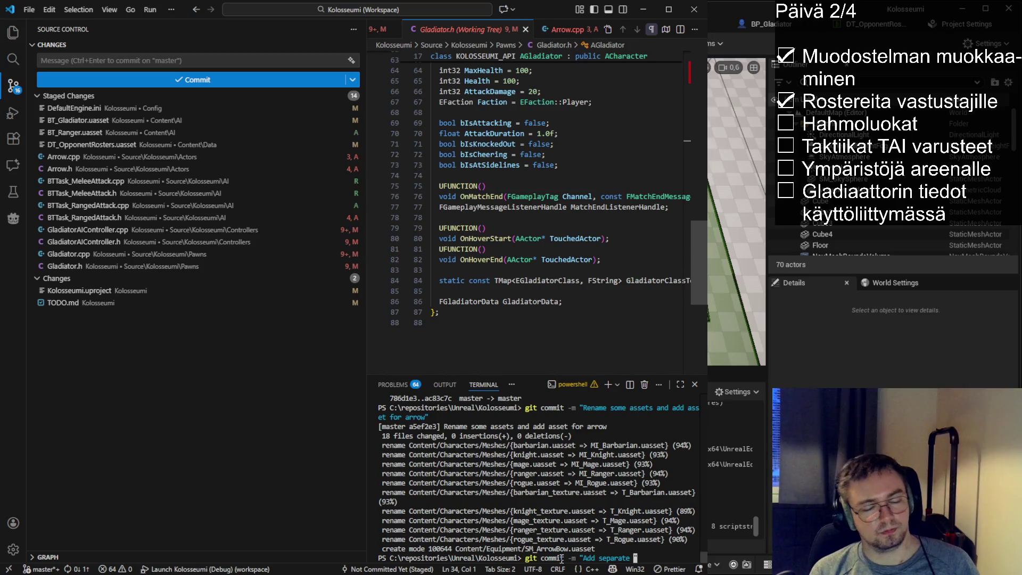
text(anged attacks)
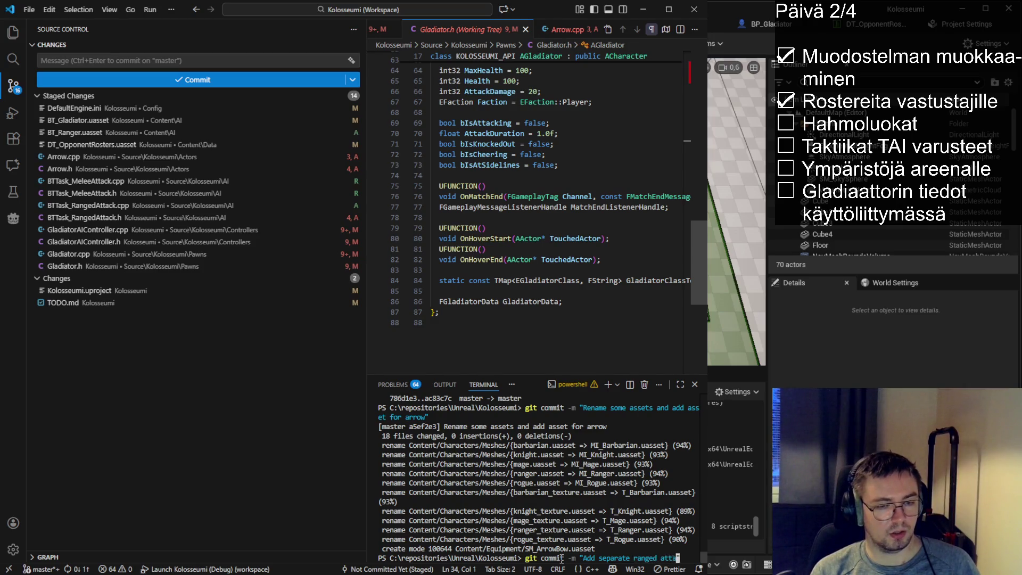
text(")
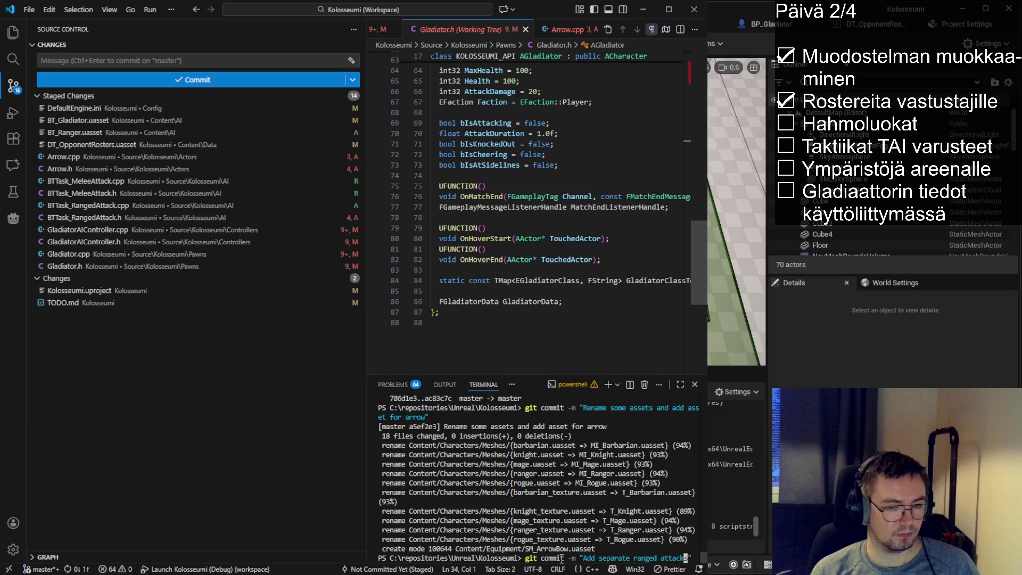
key(Left)
key(Left)
key(Left)
key(Left)
key(Left)
key(Left)
key(BackSpace)
key(BackSpace)
key(BackSpace)
text(S)
key(Right)
key(Right)
key(Right)
key(Right)
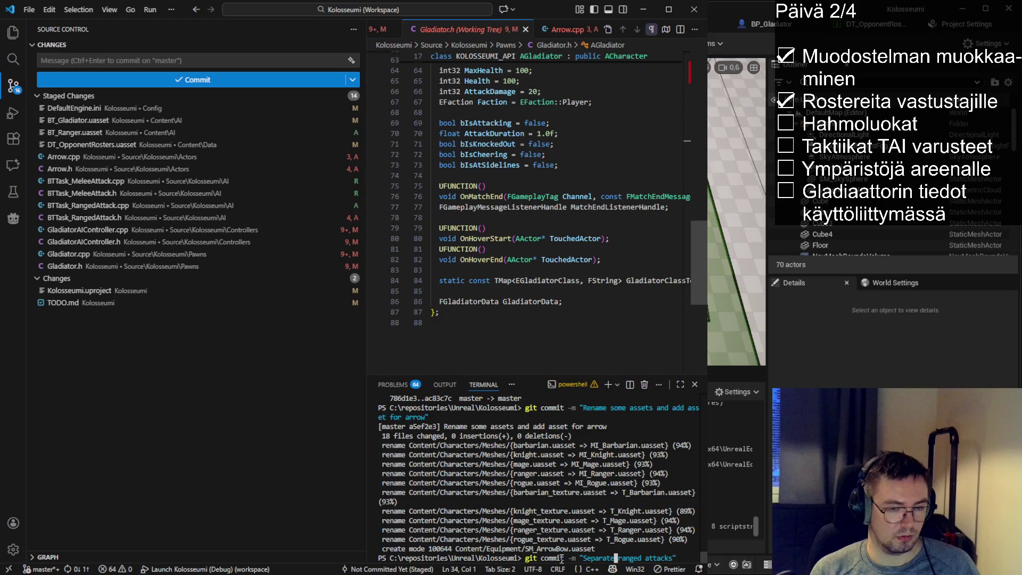
text(attacks into )
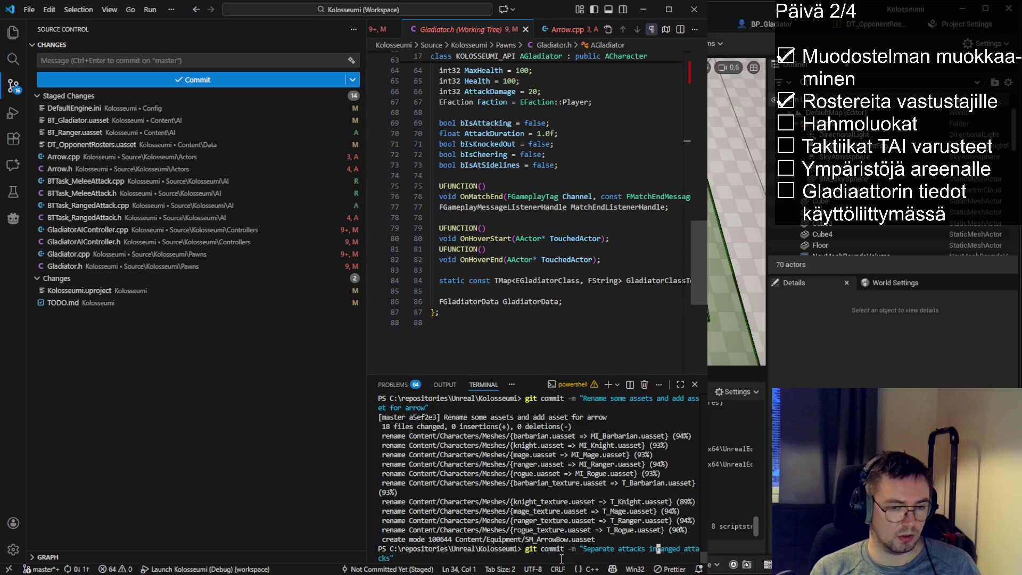
text(melee and)
key(Right)
key(Right)
key(End)
key(BackSpace)
key(BackSpace)
key(BackSpace)
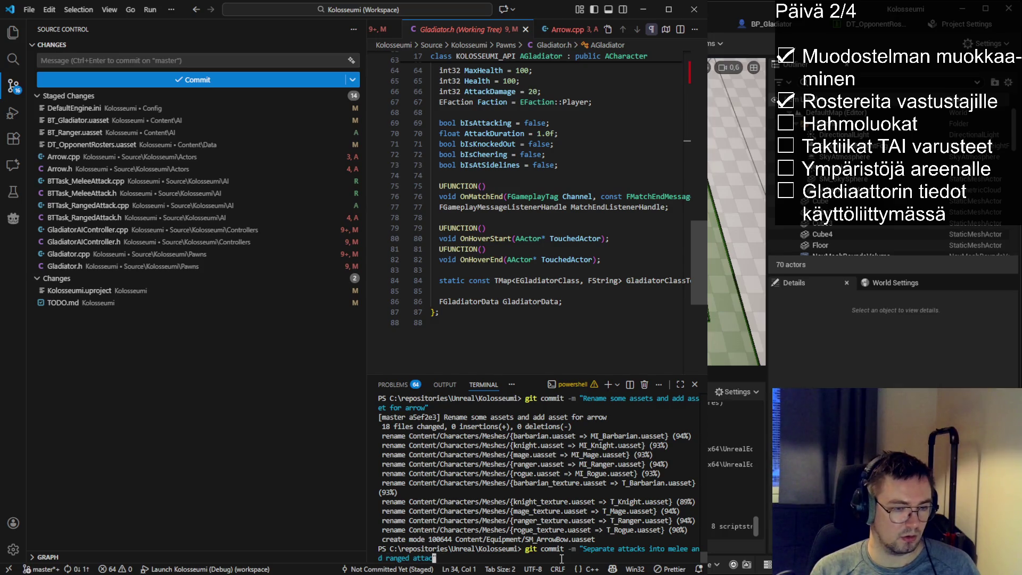
text(. )
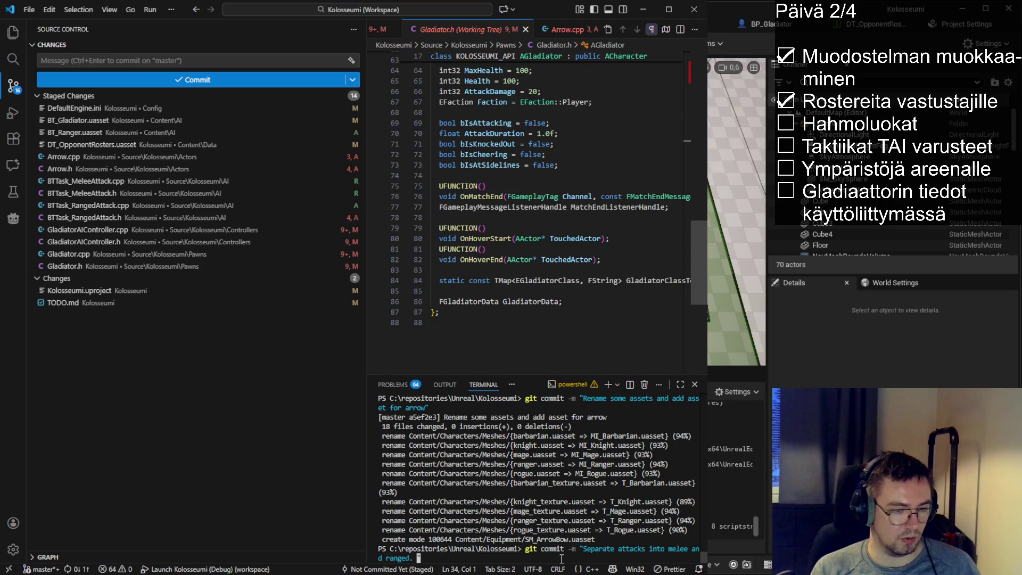
text(Ranged attacks are )
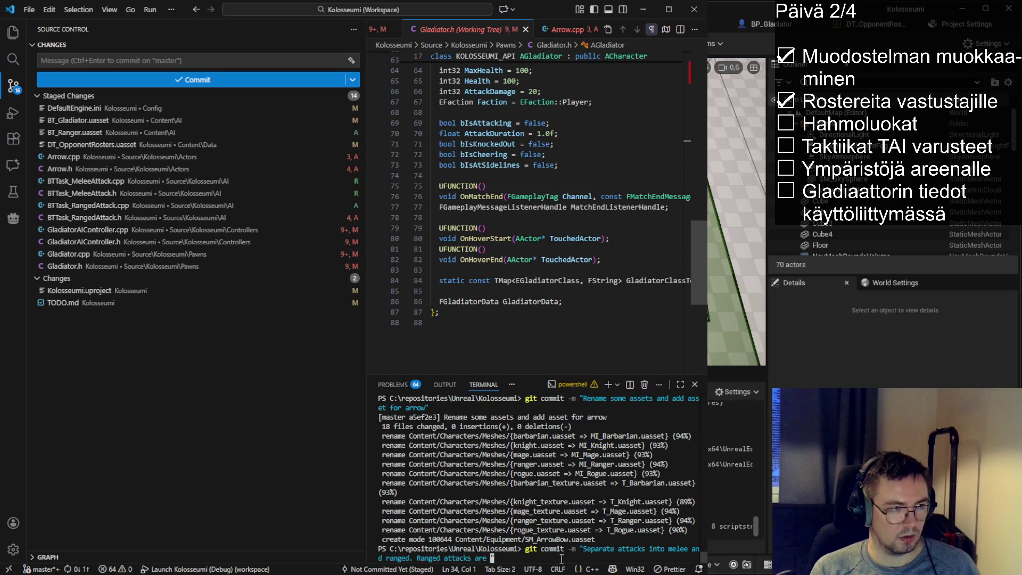
text(a mess)
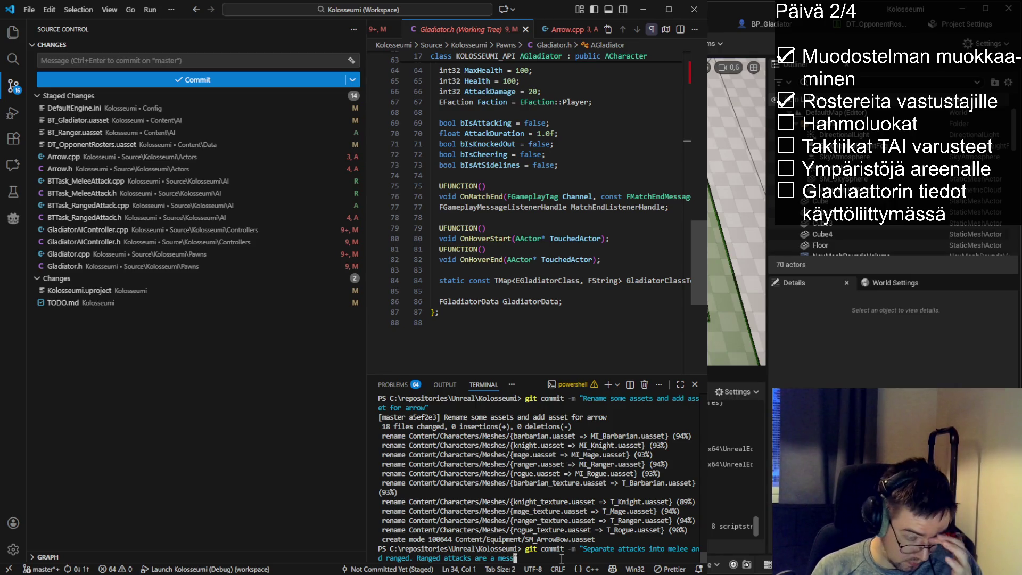
text( for now)
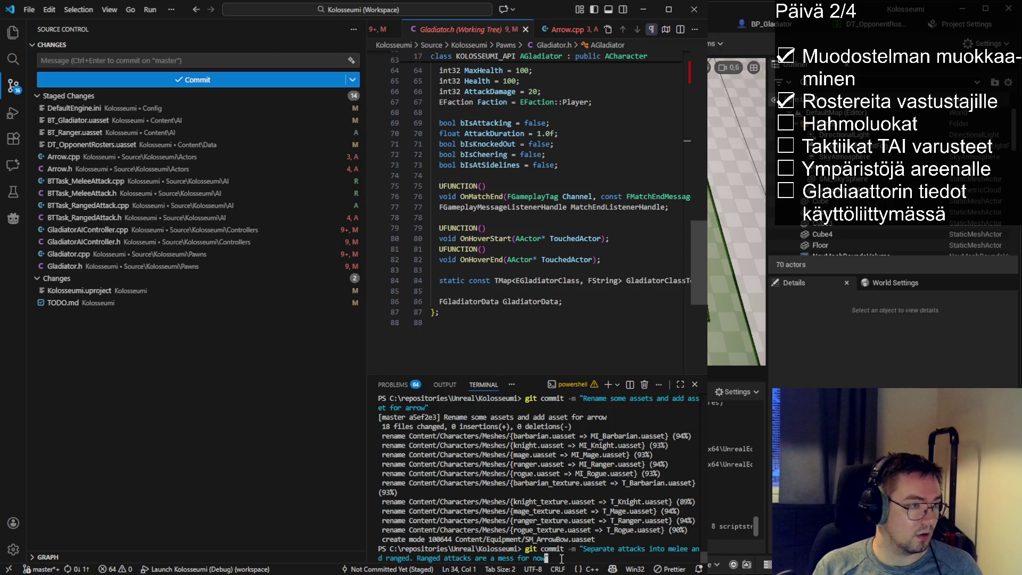
- Stage Kolosseumi.uproject, run the commit, and close the diff
click(85, 291)
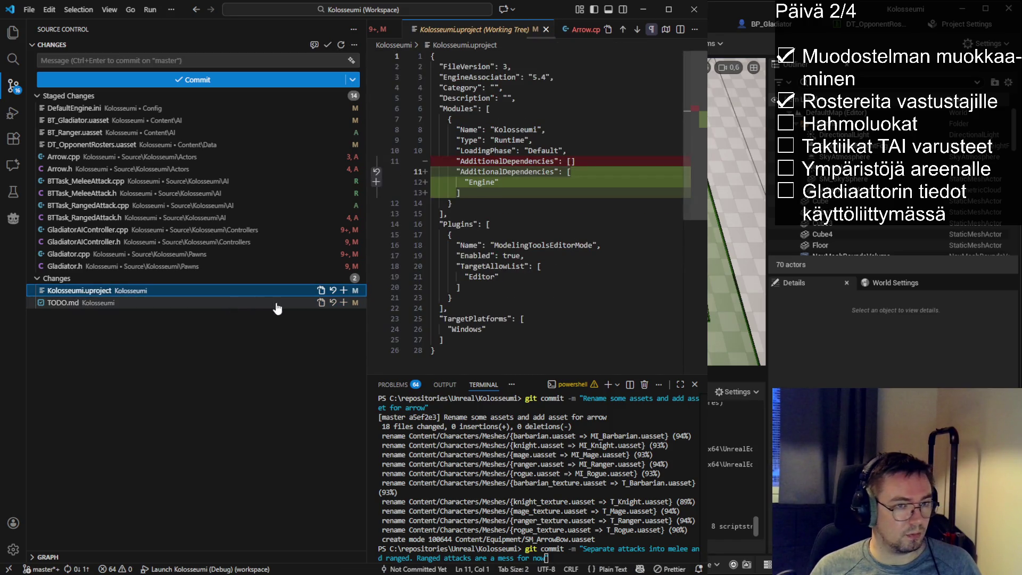
click(344, 291)
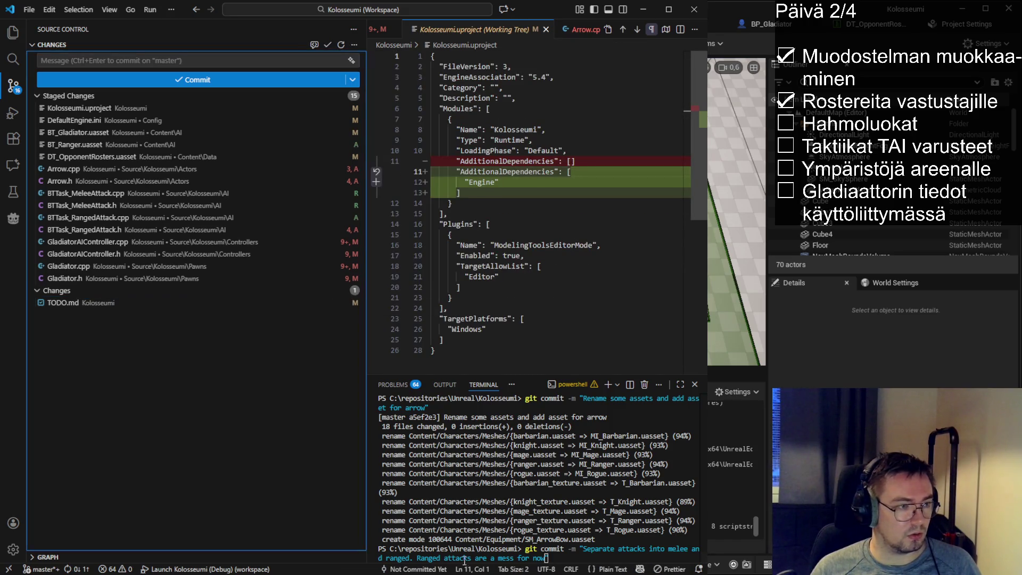
click(574, 556)
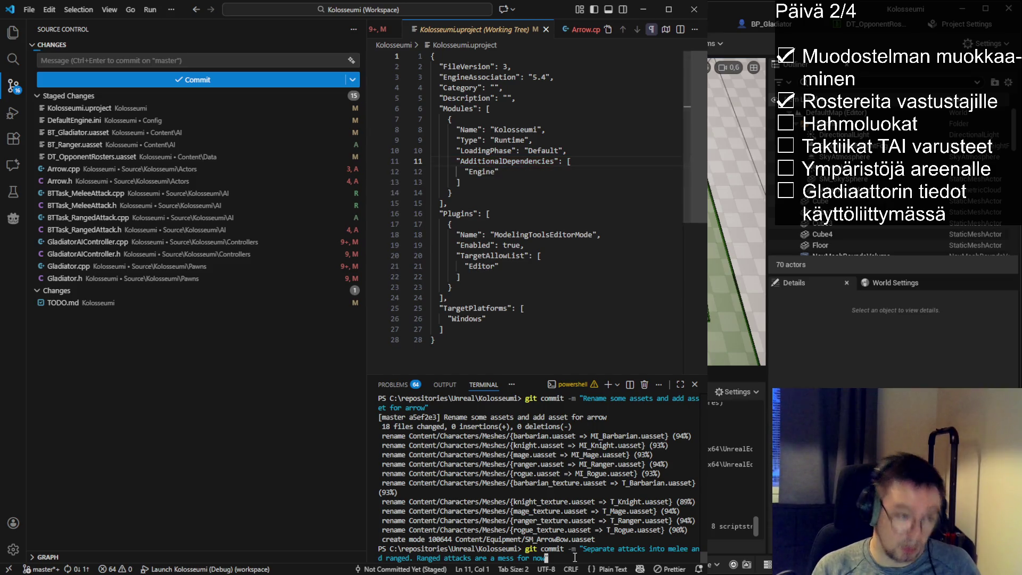
key(Return)
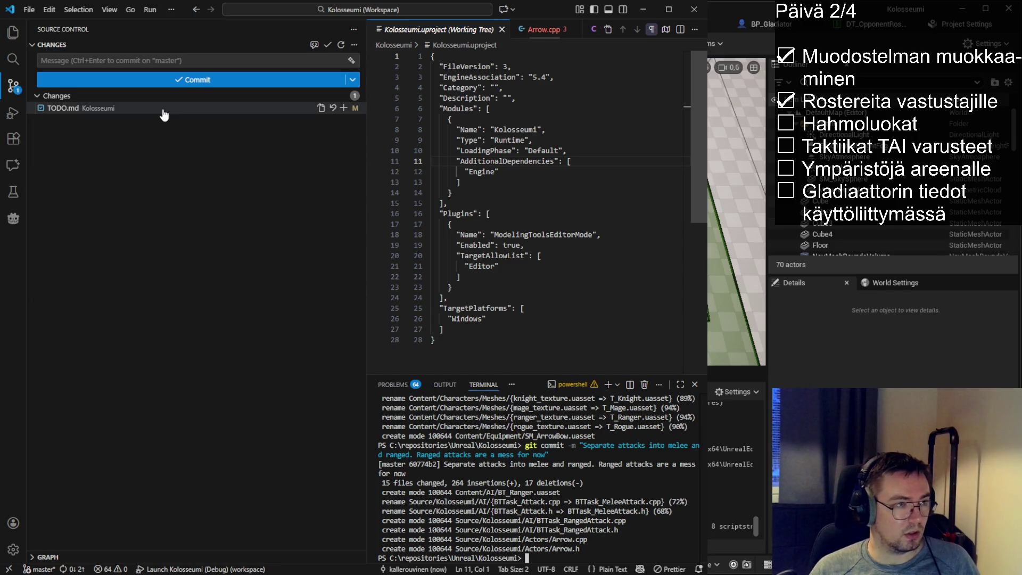
click(502, 29)
- Open TODO.md's changes and review the new sub-task lines 37–39
drag(366, 160, 290, 160)
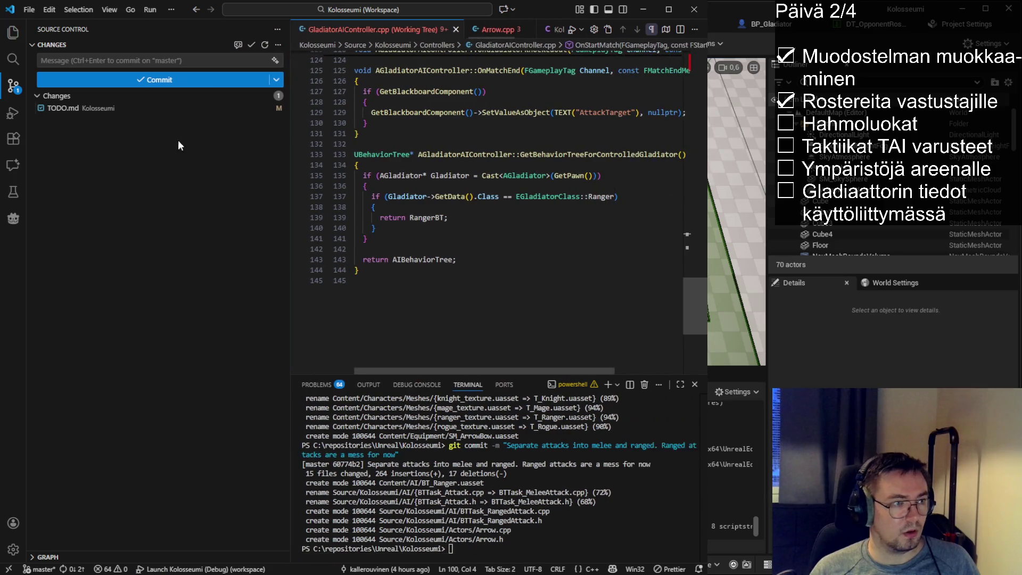
click(105, 110)
double_click(420, 218)
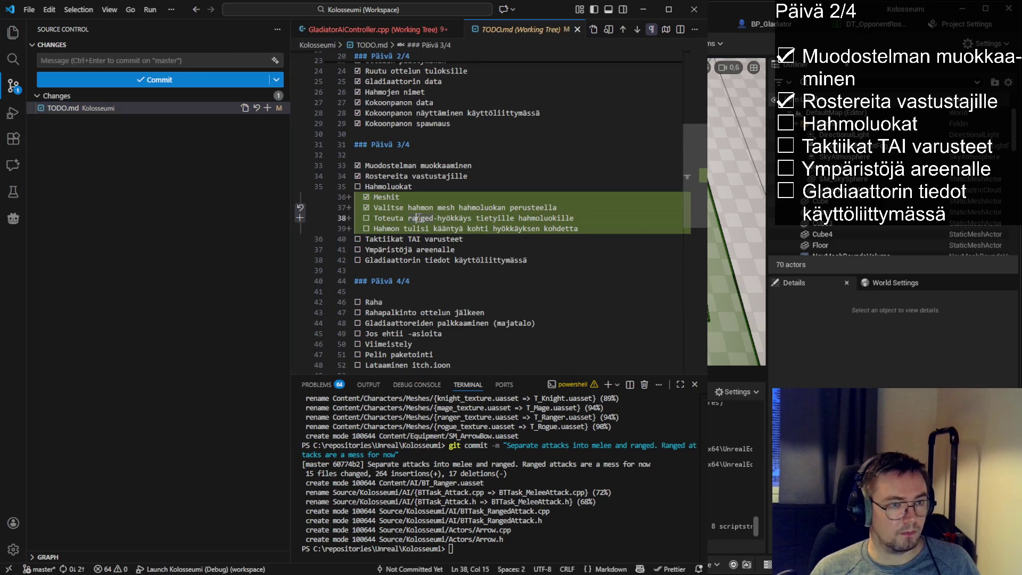
mouse_move(592, 229)
mouse_down()
mouse_move(372, 218)
mouse_move(365, 207)
mouse_up()
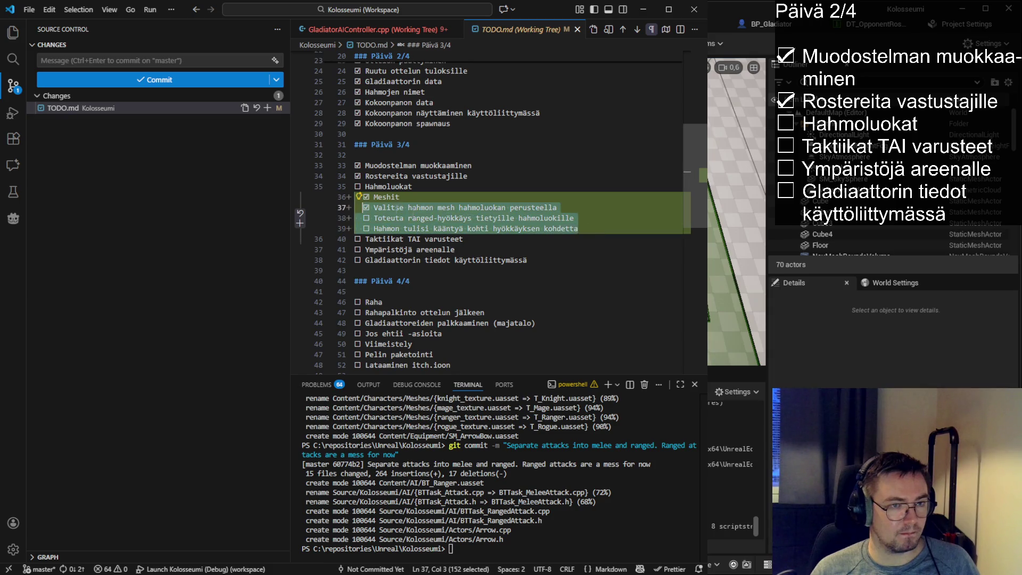
- Close the TODO.md diff and GladiatorAIController.cpp tabs, then go to Unreal's Content folder
click(577, 29)
click(455, 29)
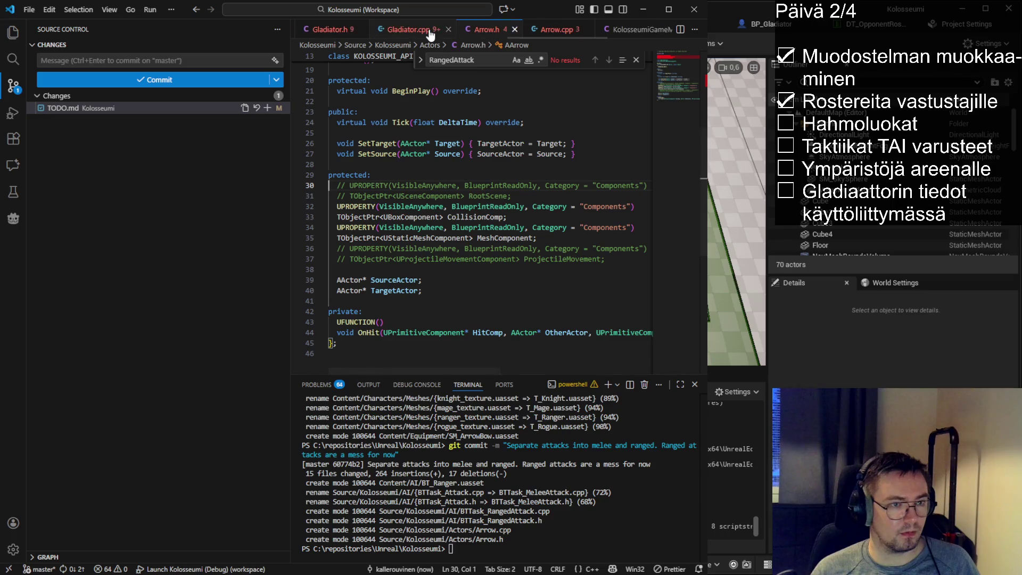
click(53, 108)
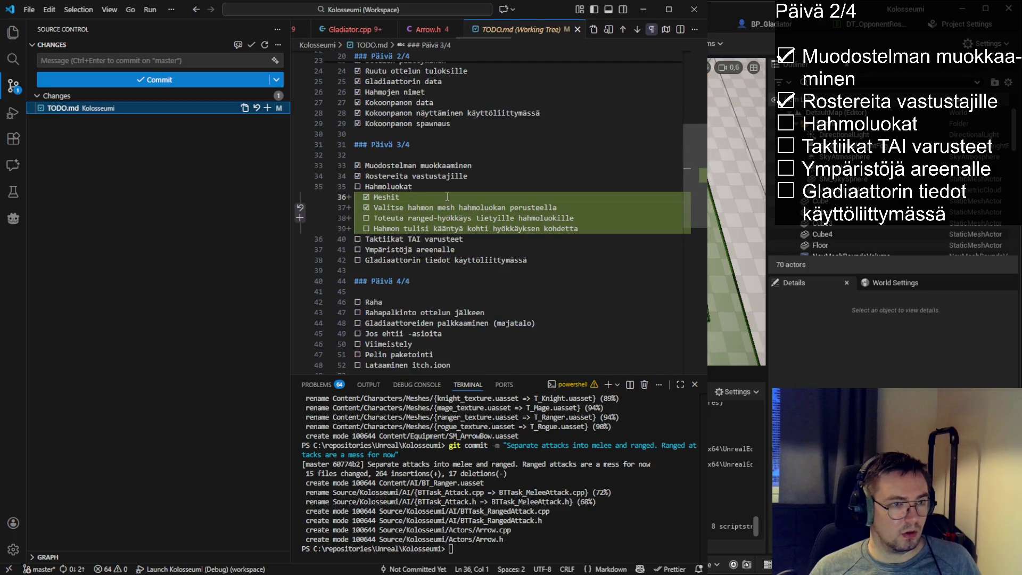
click(445, 249)
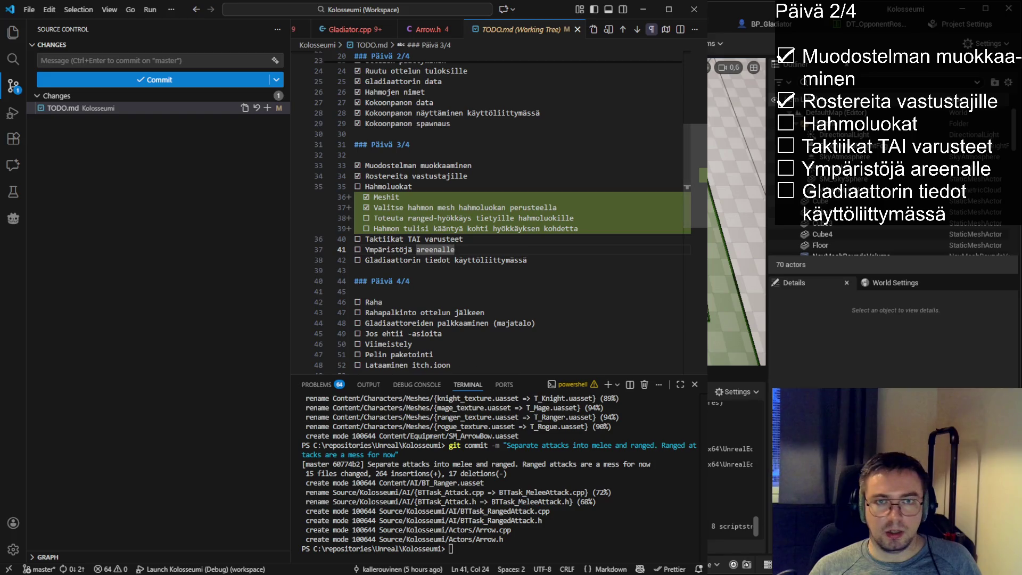
key(alt+Tab)
click(564, 42)
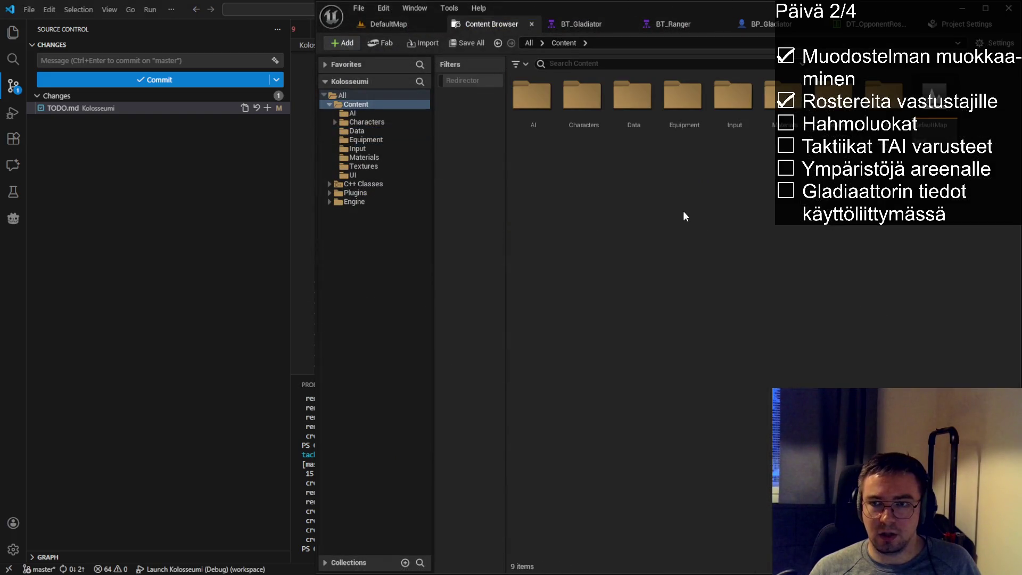
- Create a folder named Environment under Content and open it
click(682, 99)
click(646, 190)
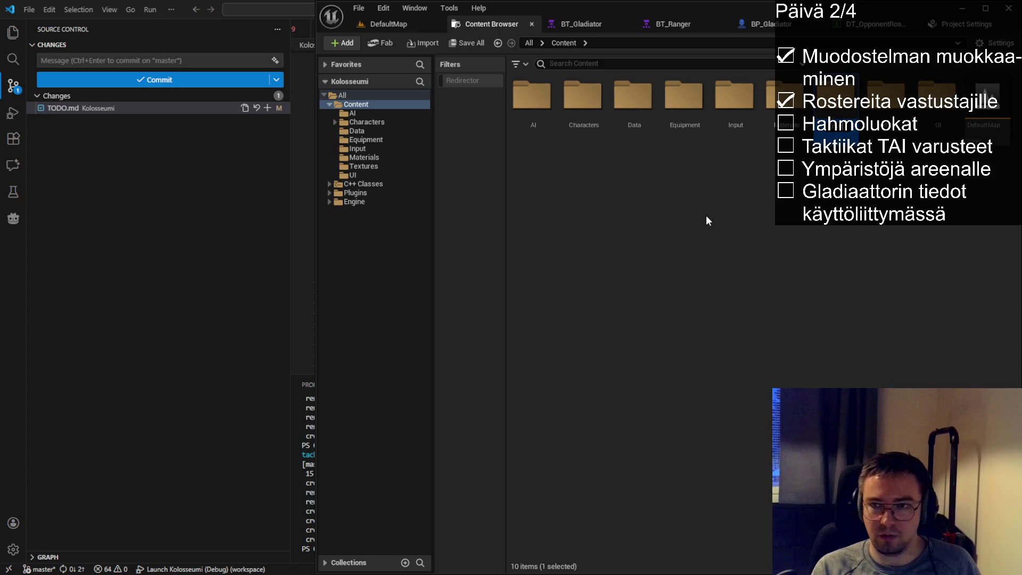
key(Return)
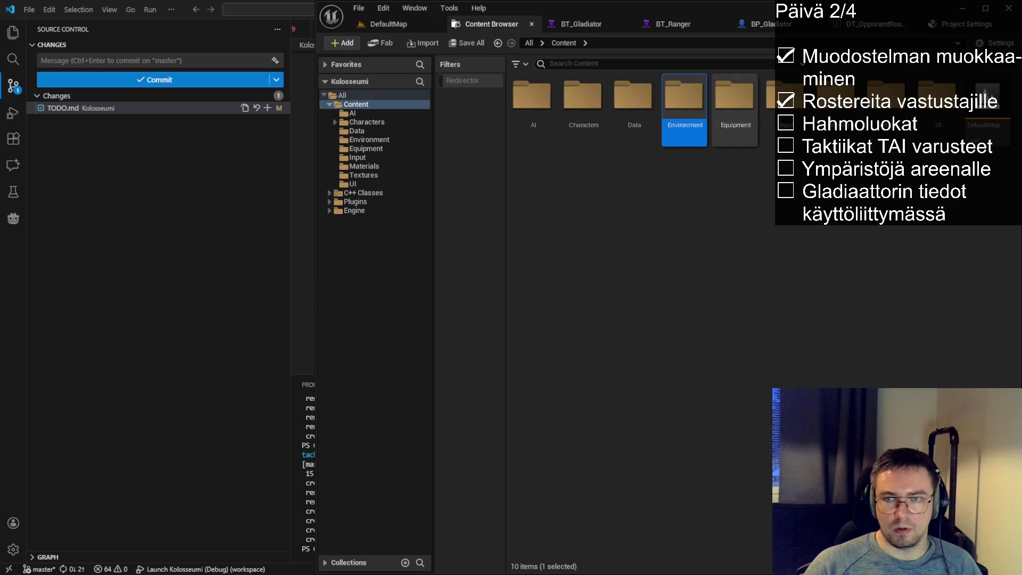
double_click(684, 98)
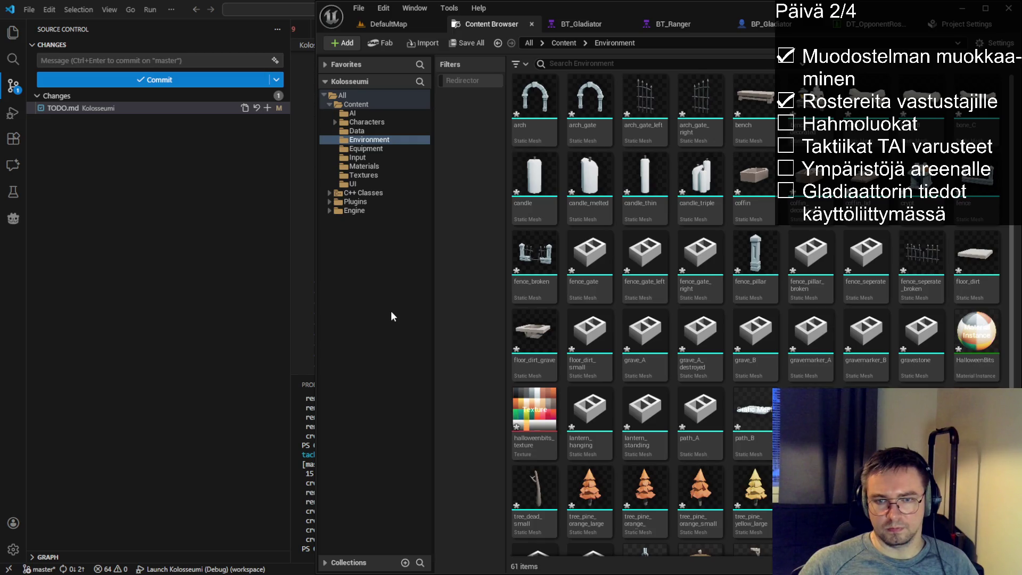
- Select all imported graveyard assets in Environment and scroll through them
key(ctrl+a)
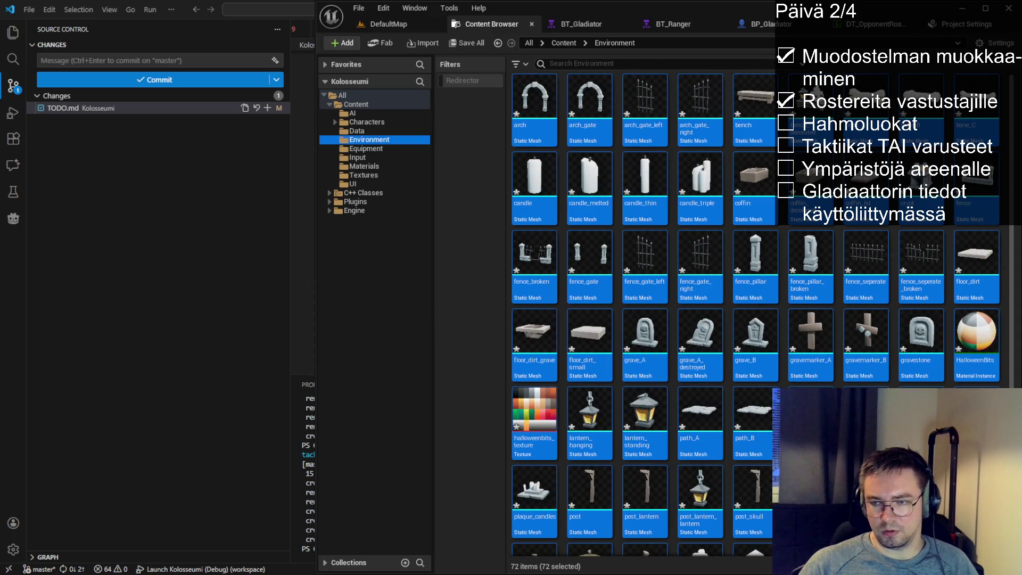
scroll(621, 363, down, 2)
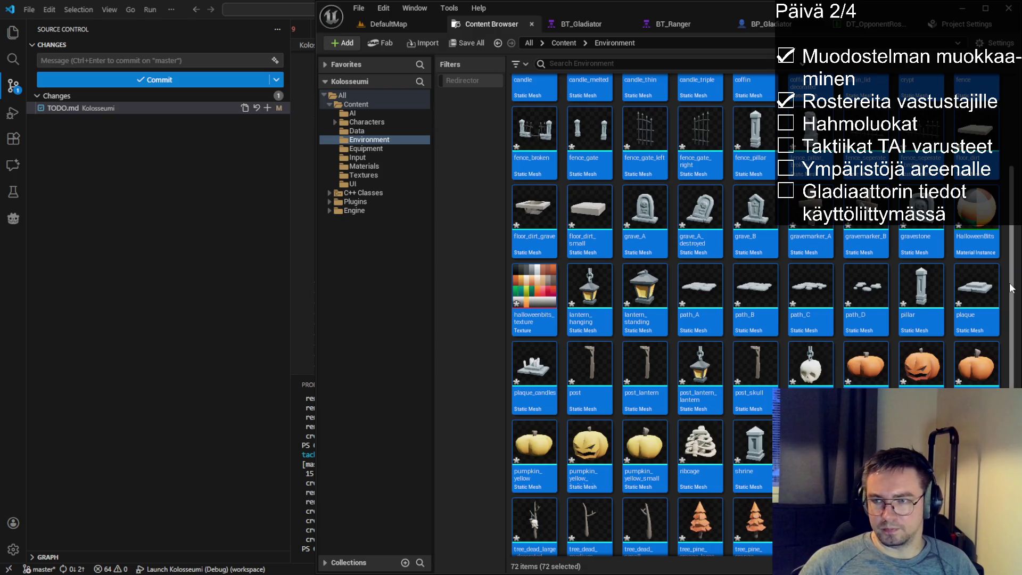
drag(1013, 288, 1014, 202)
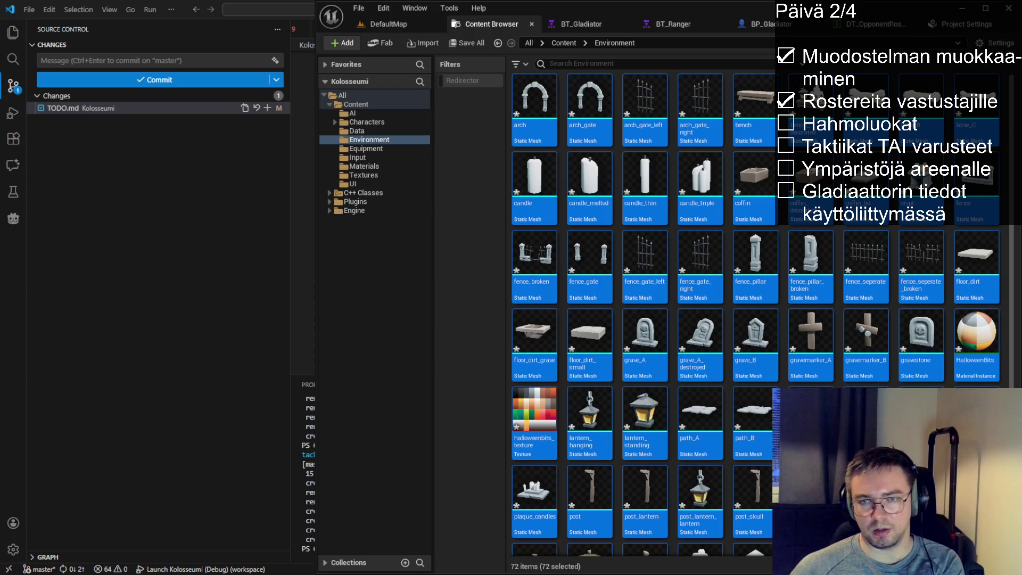
- Inspect the Environment assets, briefly selecting gravemarker_A and fence_seperate
click(830, 332)
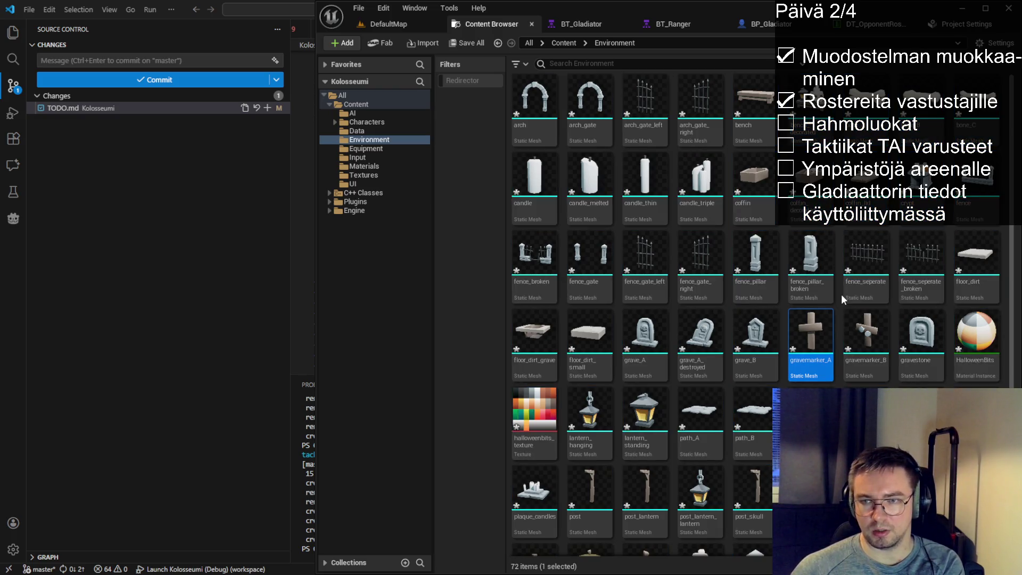
click(841, 299)
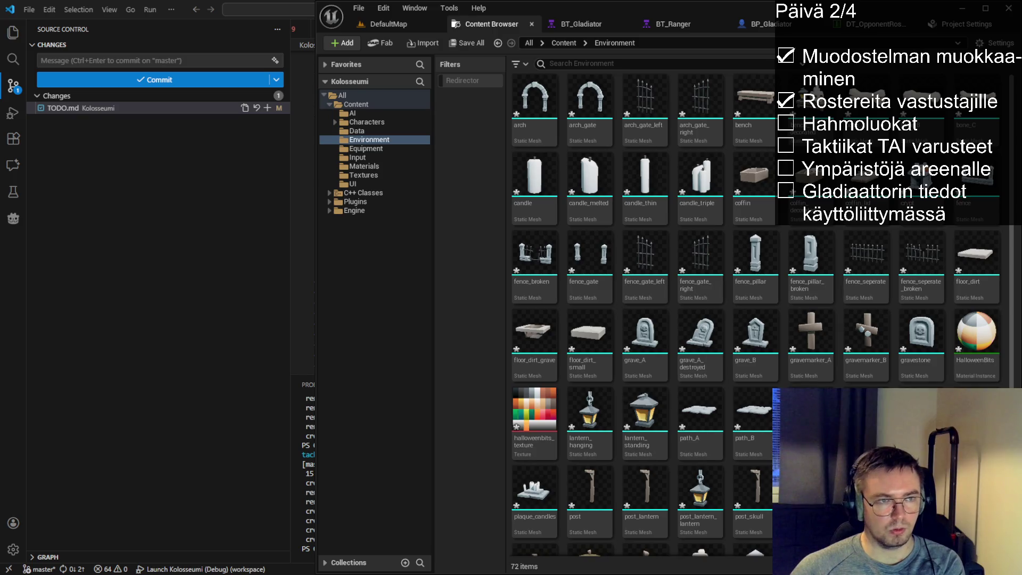
click(865, 261)
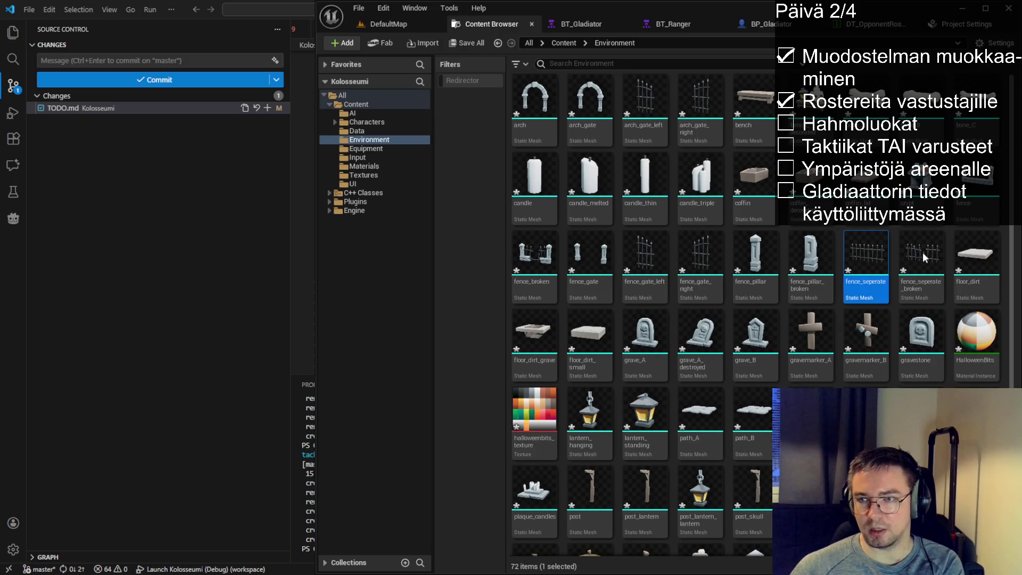
click(841, 271)
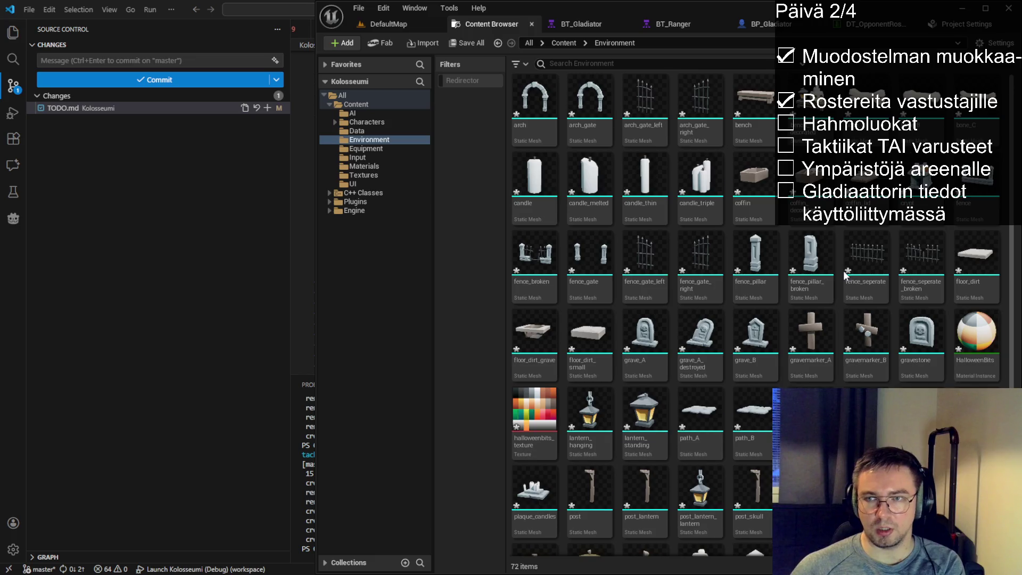
scroll(842, 272, down, 2)
scroll(840, 263, up, 3)
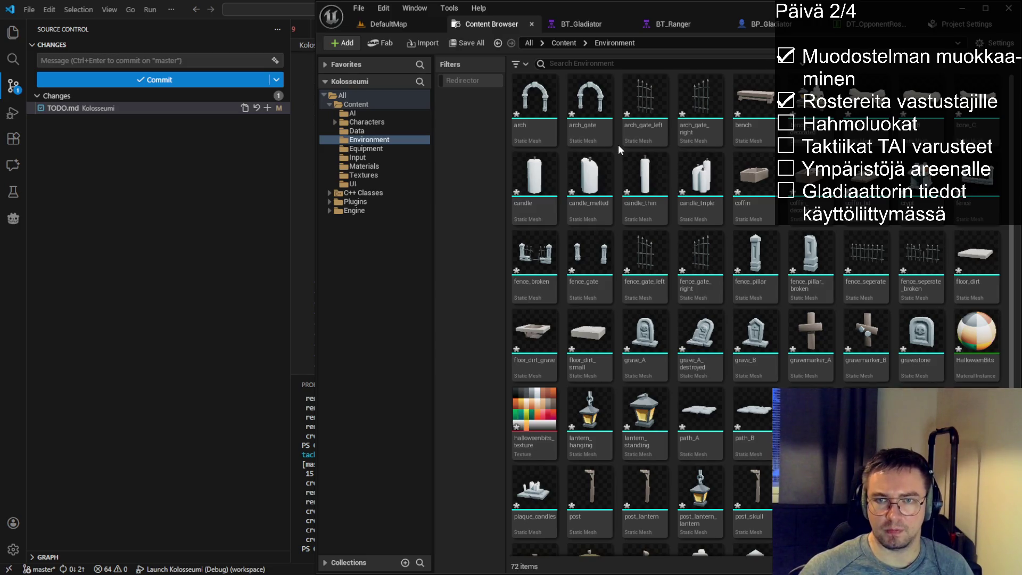
- Create a new folder named Dungeon inside Environment
key(ctrl+shift+n)
text(Dungeon)
key(Return)
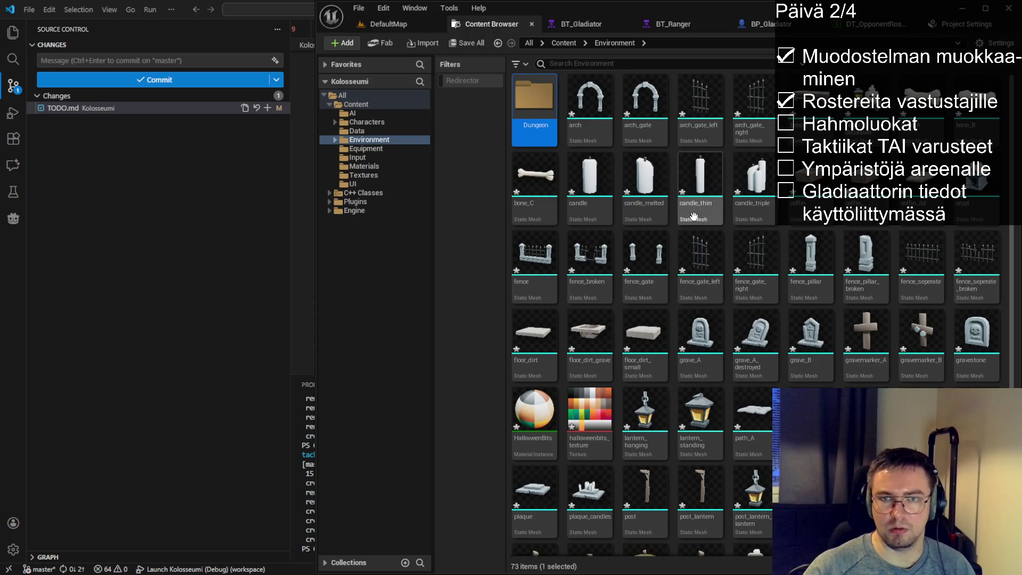
click(563, 146)
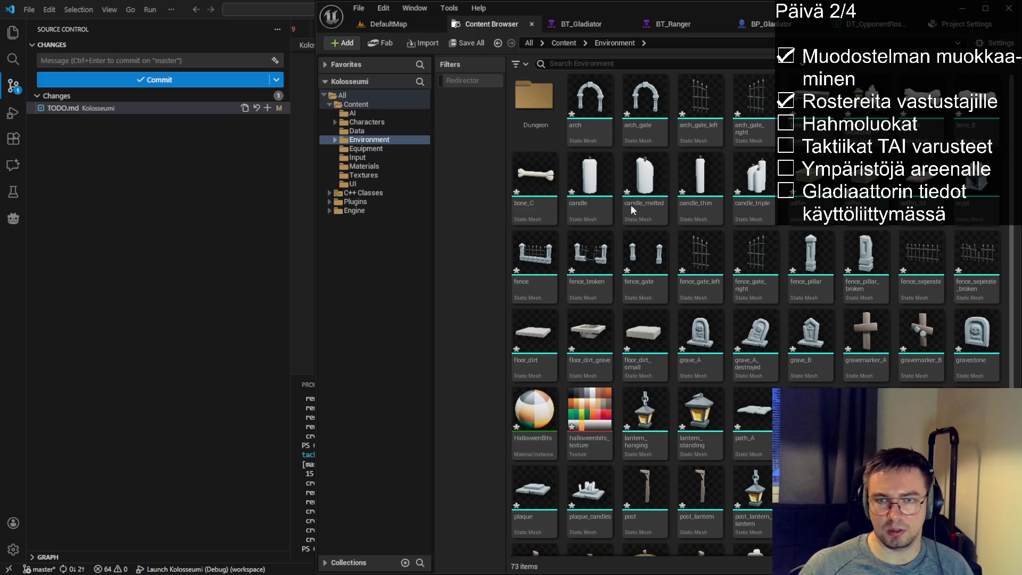
- Create a Graveyard folder and select all assets except the Dungeon folder
key(ctrl+shift+n)
text(Graveyard)
key(Return)
key(ctrl+a)
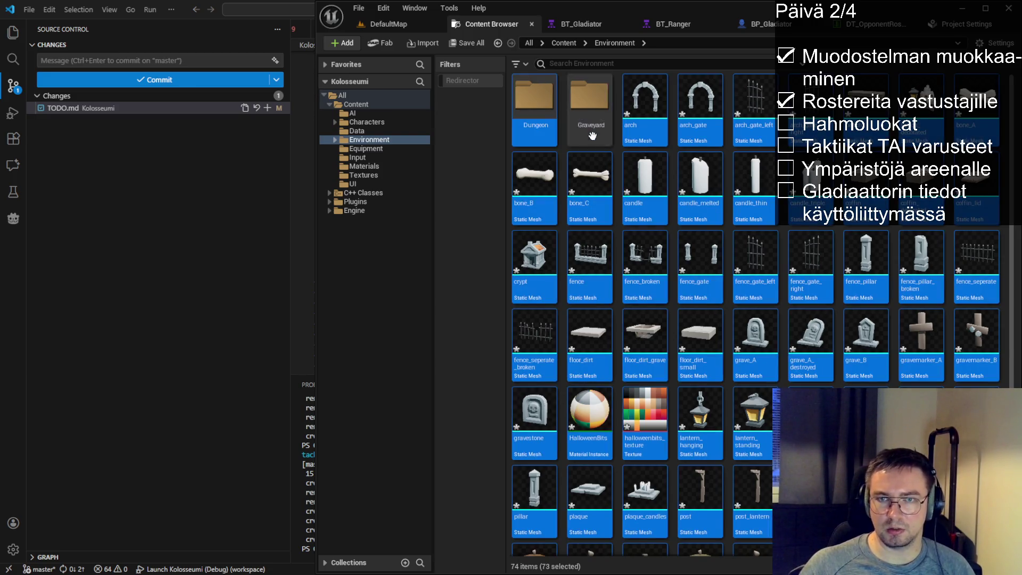
ctrl+click(535, 106)
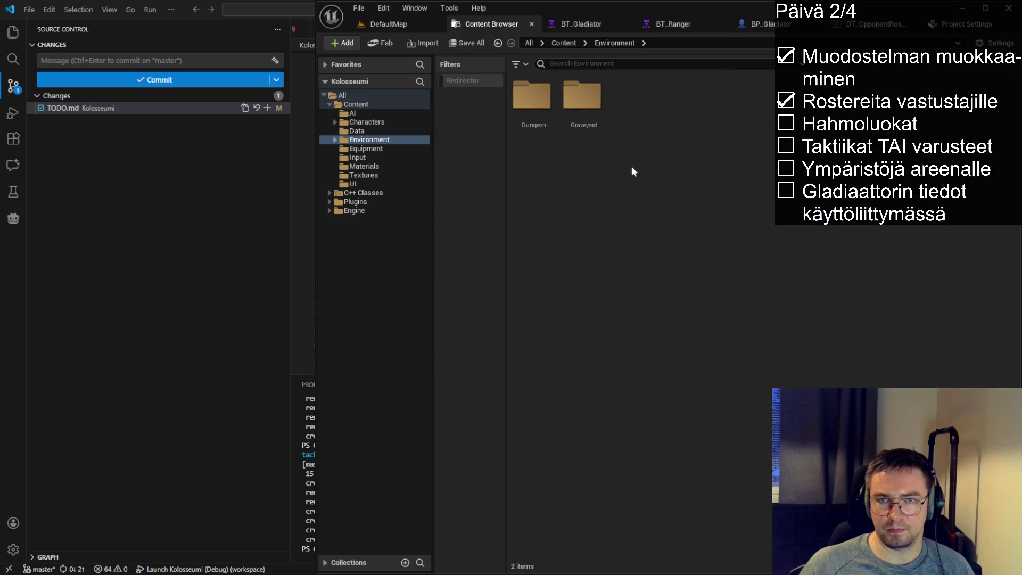
- Open the Dungeon folder to confirm it is empty, then switch to VS Code
double_click(532, 96)
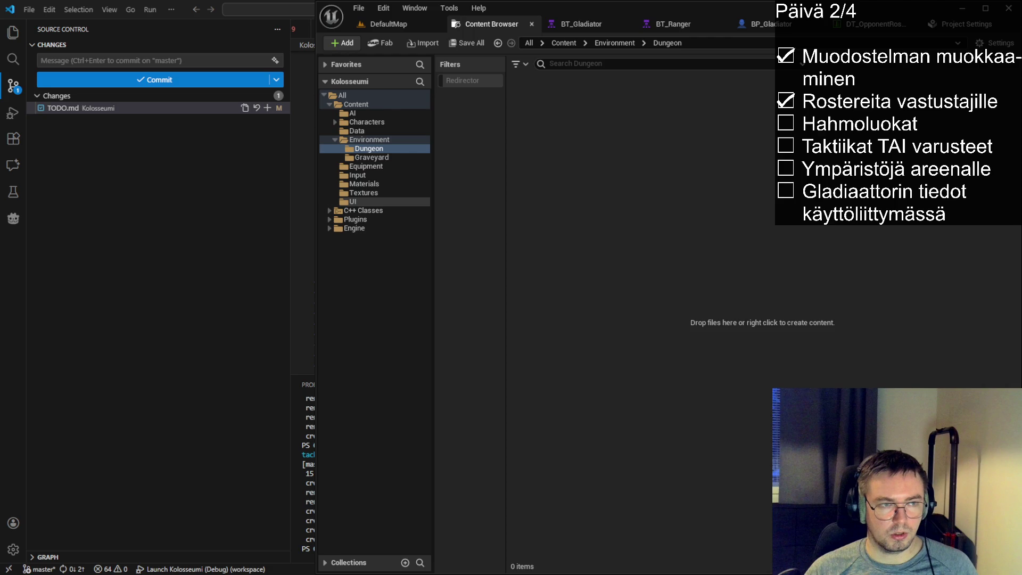
key(alt+Tab)
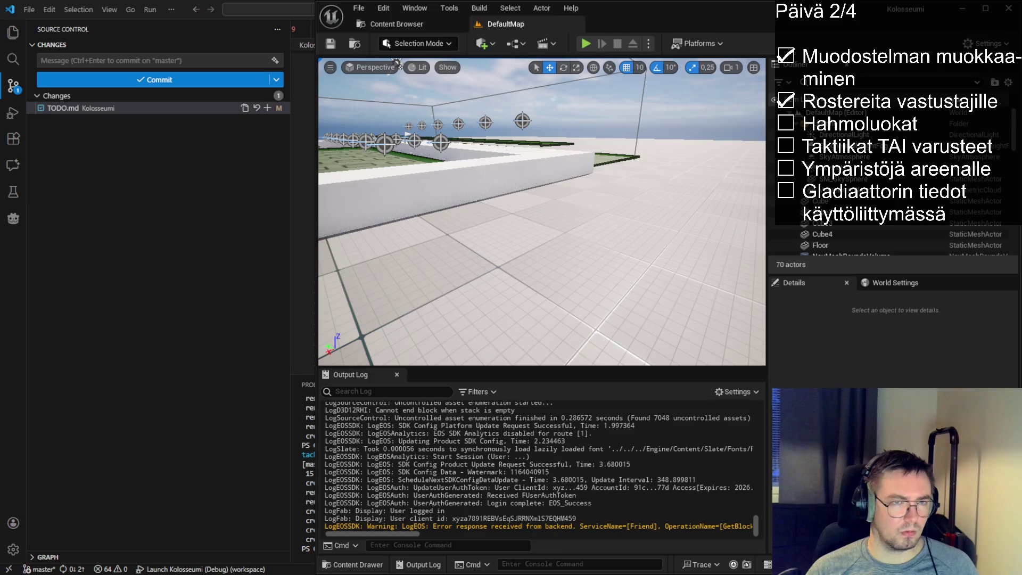
- Open Environment > Graveyard, then return to DefaultMap and orbit to a top-down view
click(514, 24)
click(615, 44)
click(586, 103)
double_click(586, 104)
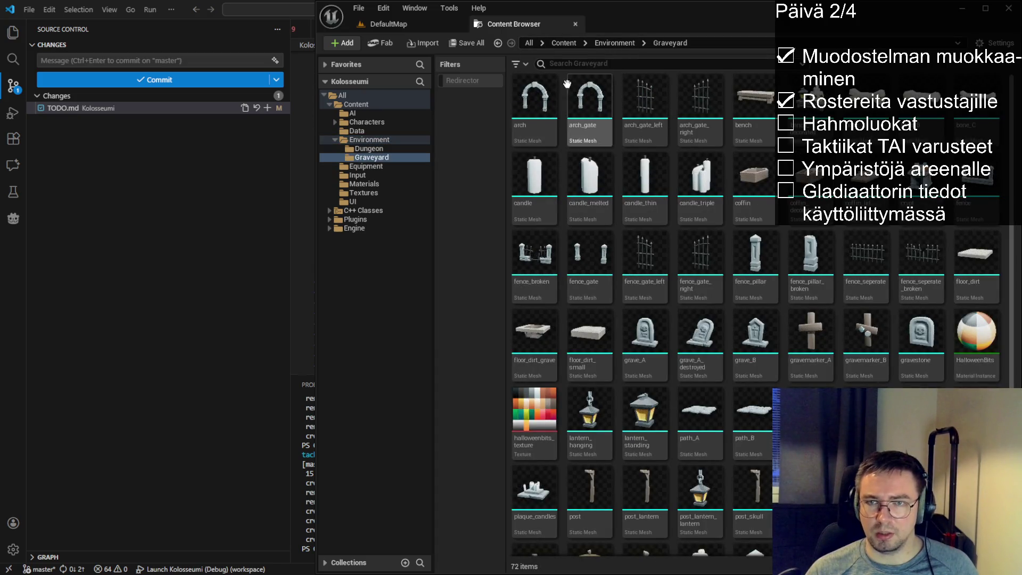
click(400, 24)
drag(541, 342, 557, 159)
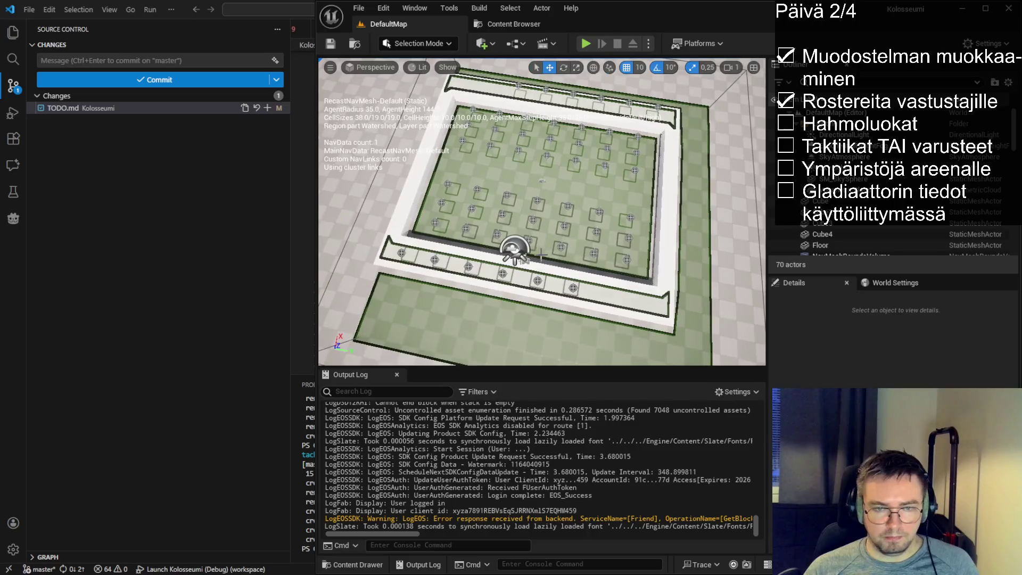
- Browse the Content Drawer to Environment > Graveyard
click(353, 563)
click(573, 377)
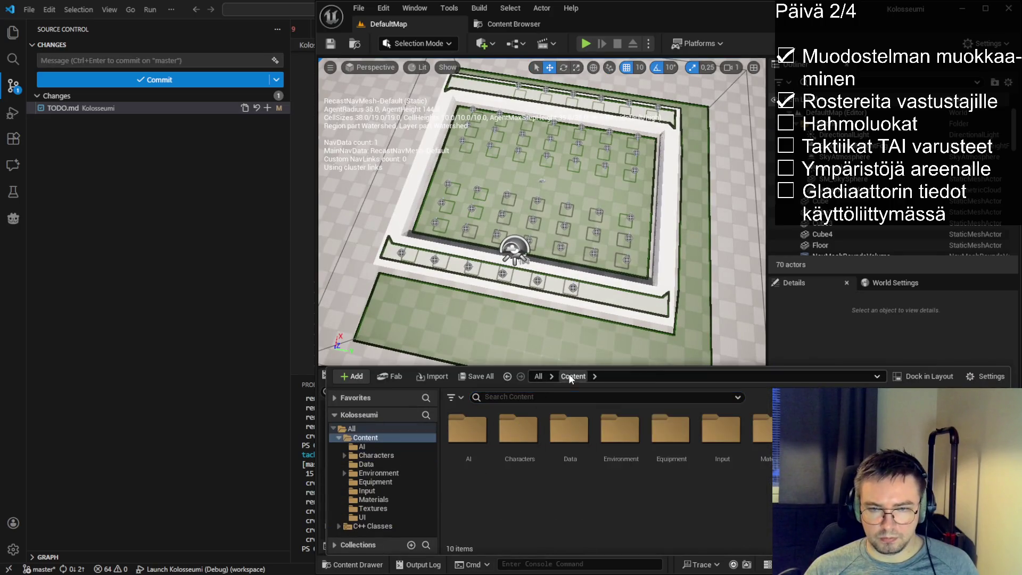
double_click(621, 430)
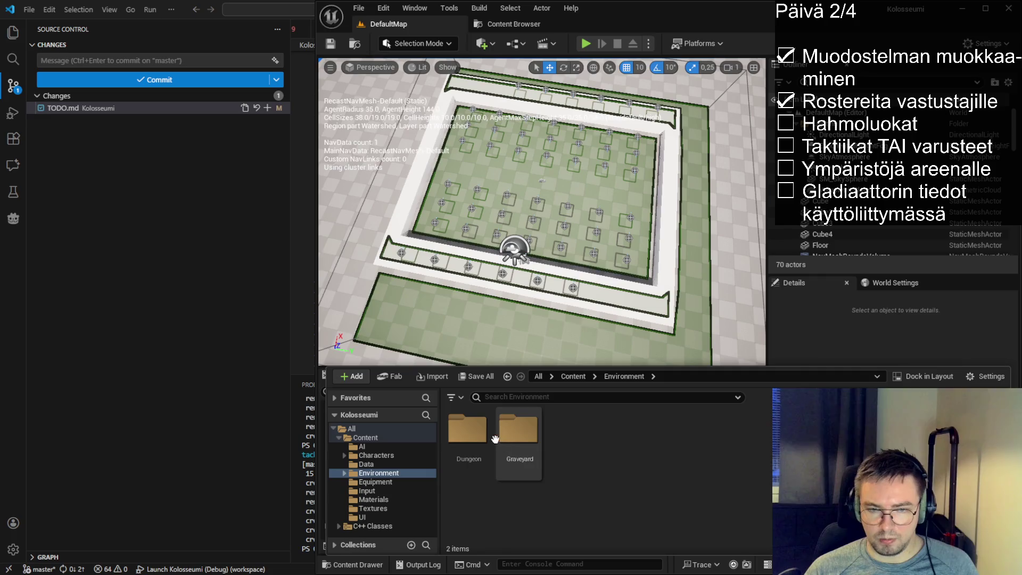
double_click(517, 430)
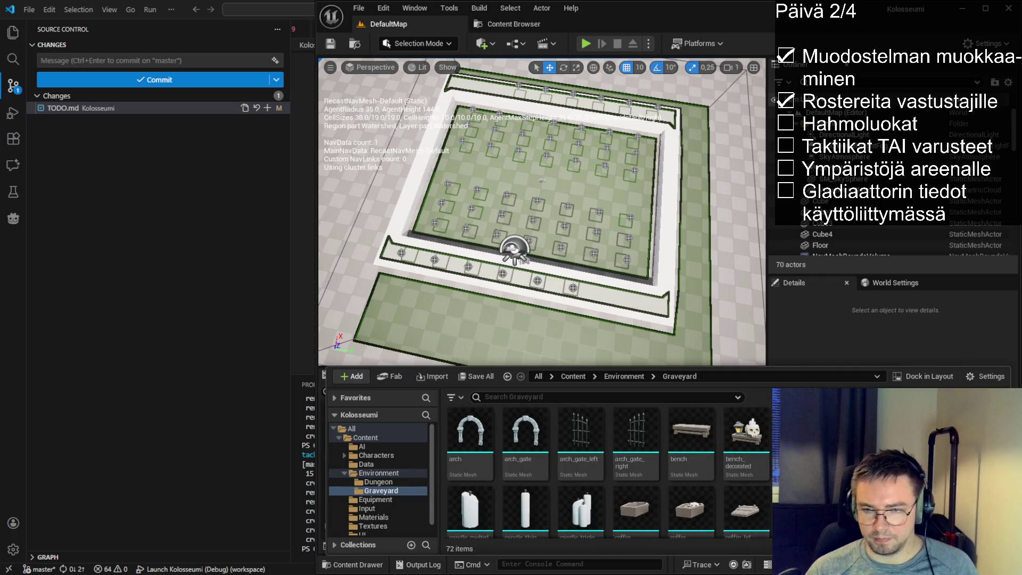
- Close the BT_Gladiator, BT_Ranger, BP_Gladiator and opponent rosters tabs, returning to DefaultMap
key(alt+Tab)
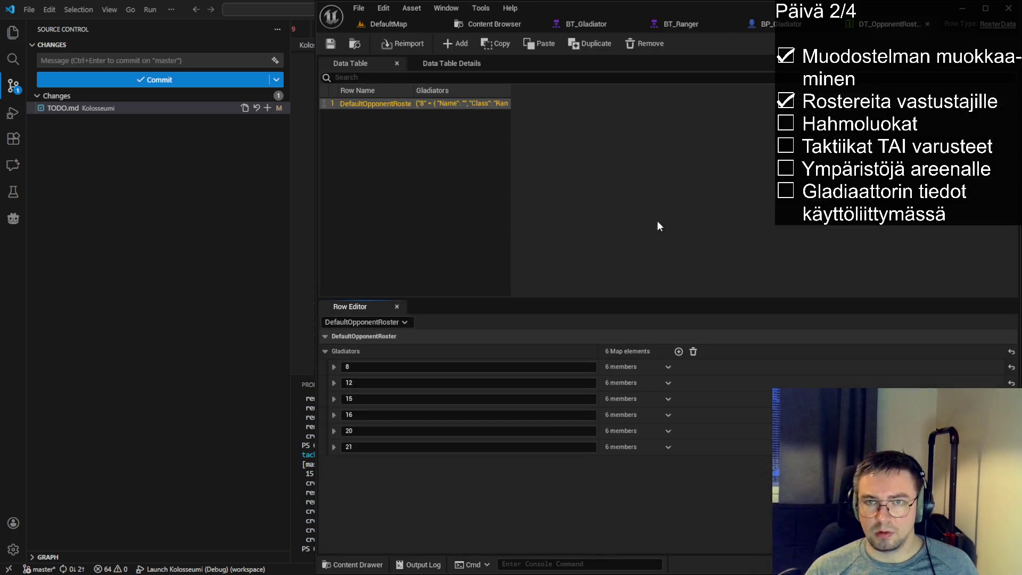
middle_click(656, 23)
click(633, 24)
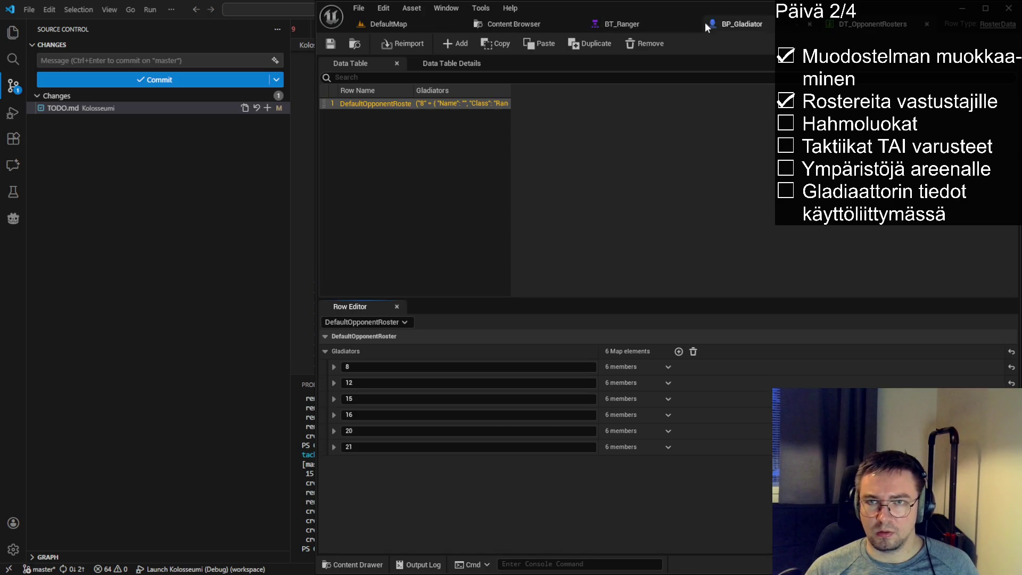
click(694, 23)
click(694, 23)
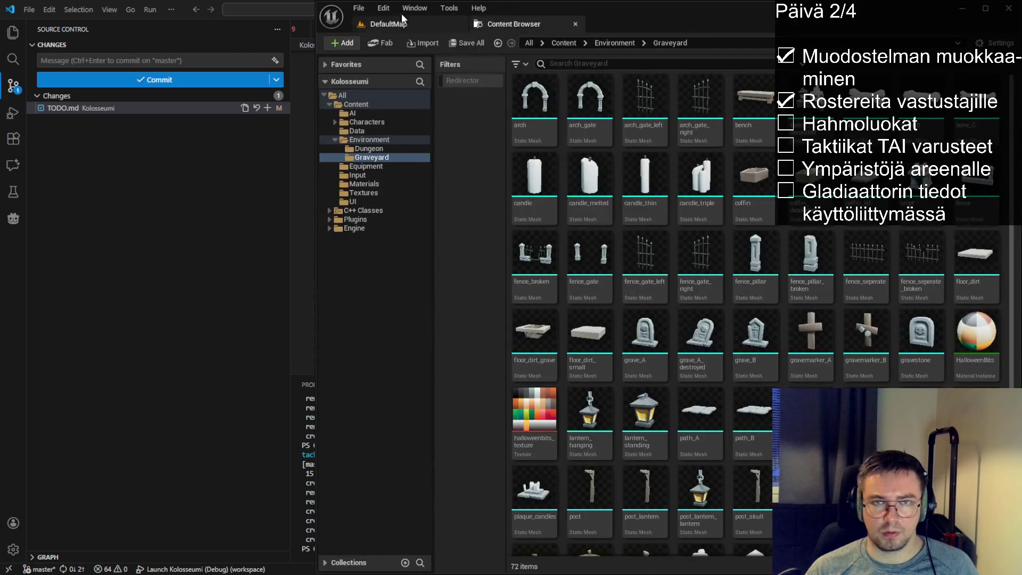
click(407, 23)
- Place a Graveyard fence mesh along the arena's right wall
click(358, 564)
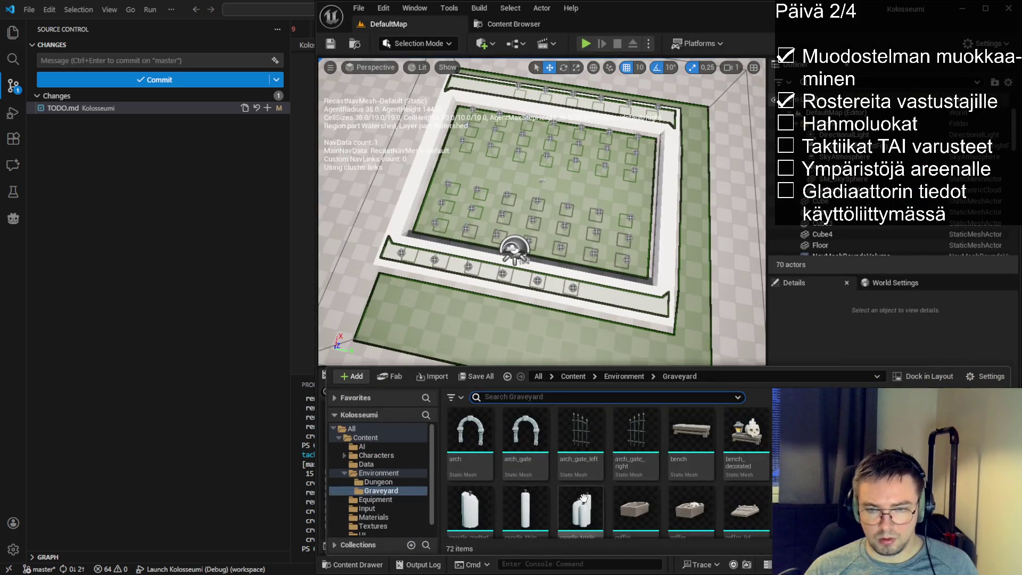
scroll(610, 471, down, 1)
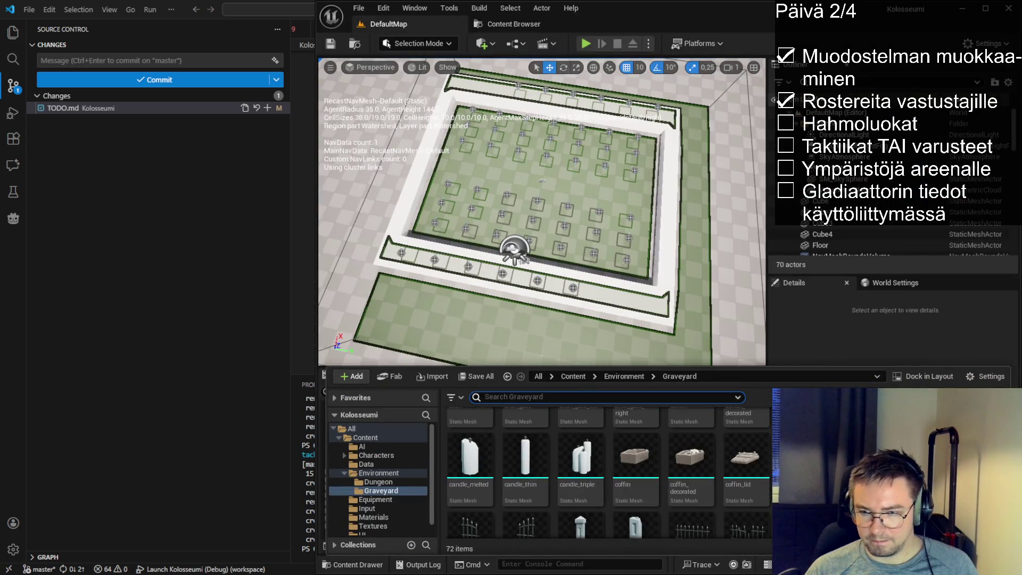
scroll(610, 472, down, 1)
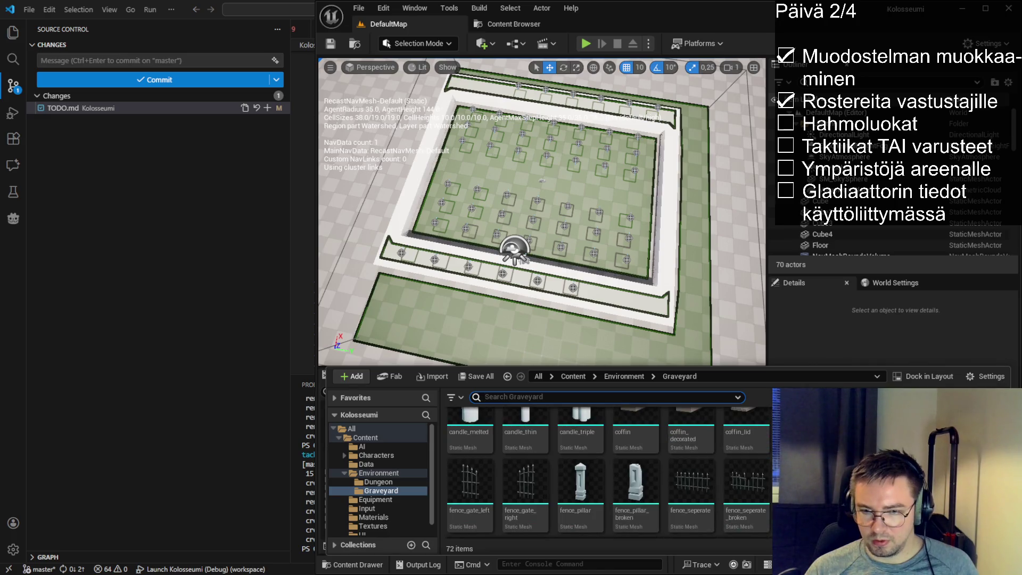
scroll(609, 471, up, 1)
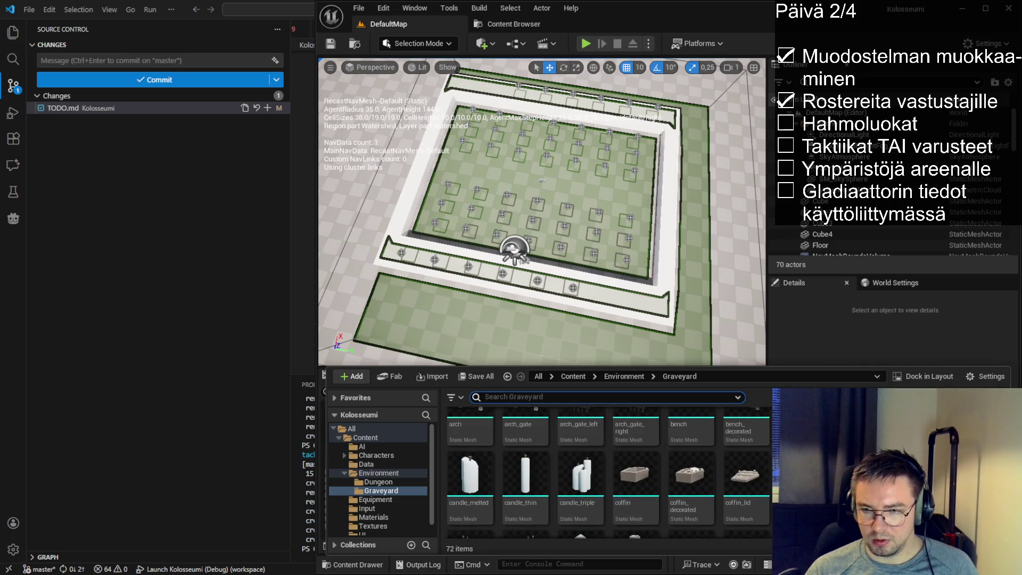
scroll(609, 471, down, 1)
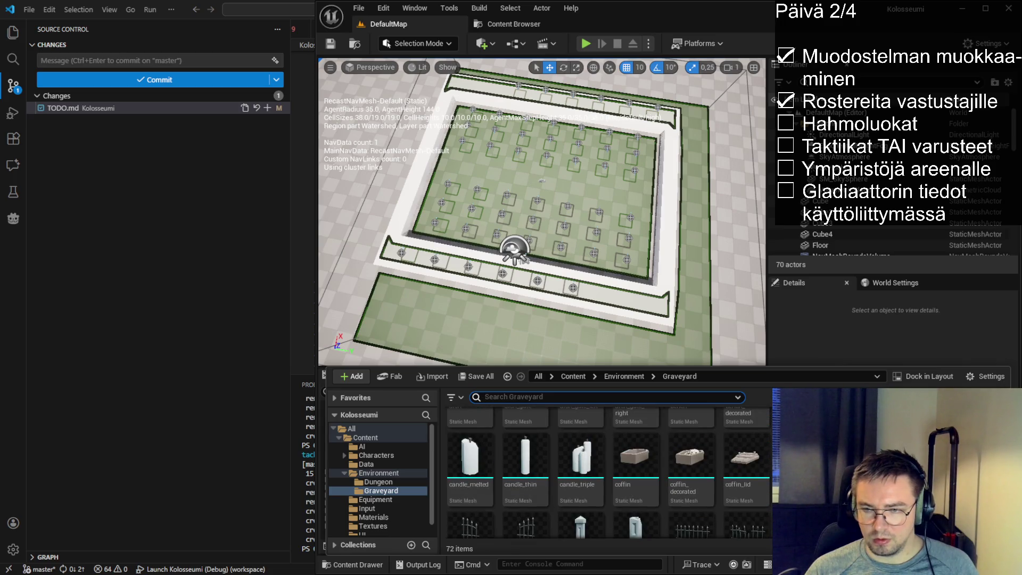
mouse_move(470, 527)
mouse_down()
mouse_move(583, 271)
mouse_move(687, 269)
mouse_move(648, 250)
mouse_move(654, 262)
mouse_move(611, 290)
mouse_up()
scroll(669, 266, up, 3)
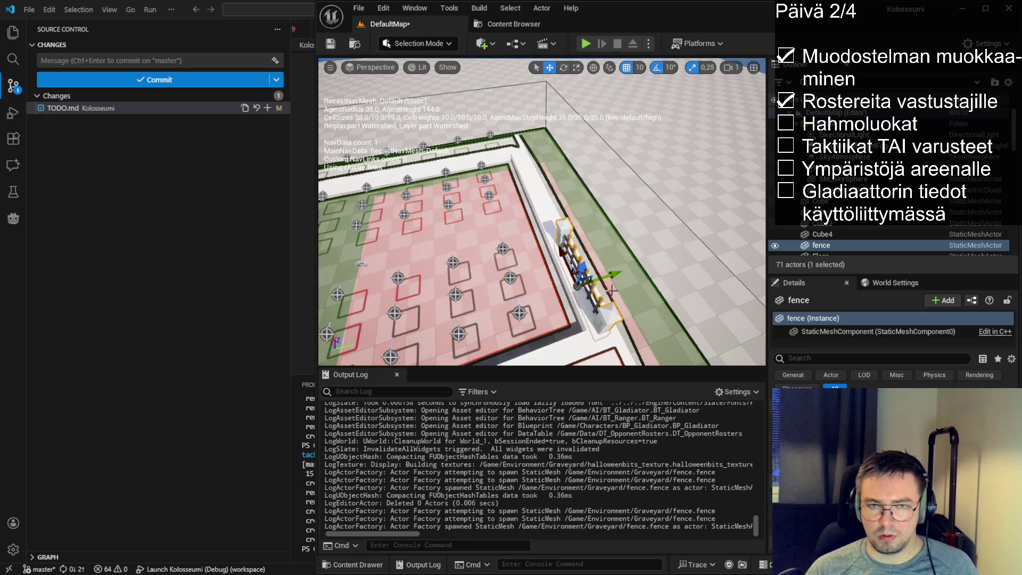
scroll(611, 290, down, 4)
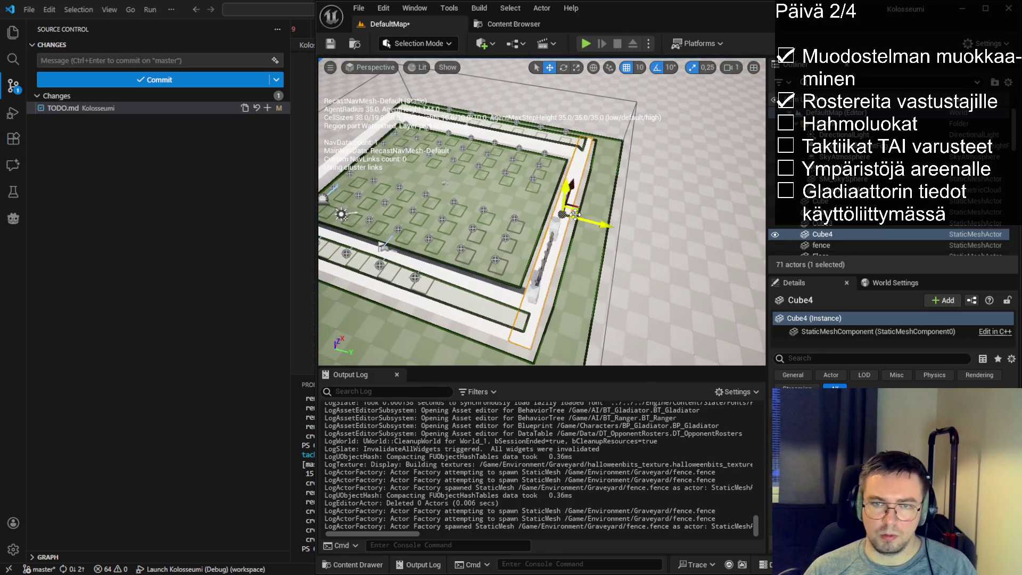
key(Delete)
click(355, 150)
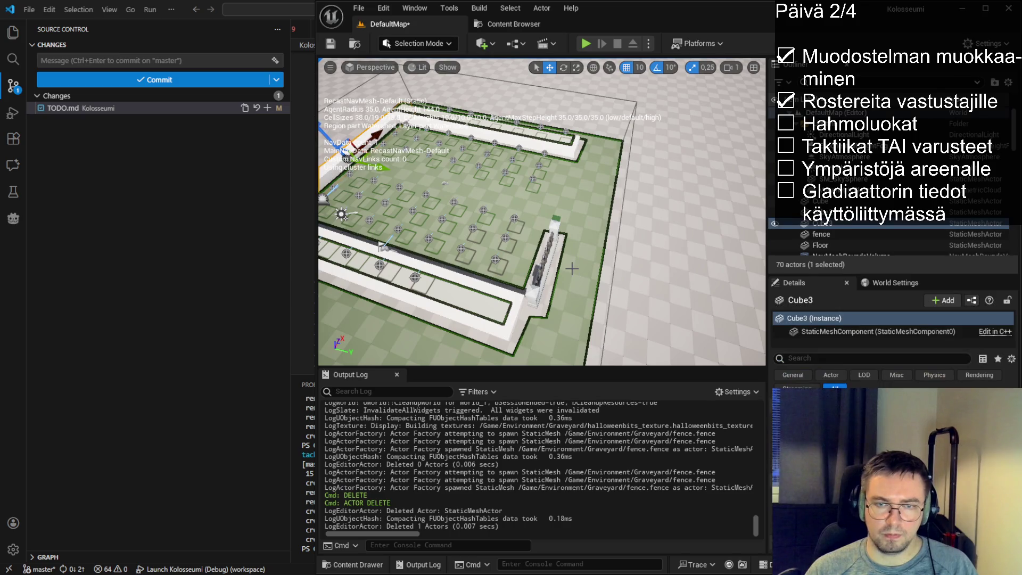
key(Delete)
click(492, 293)
key(f)
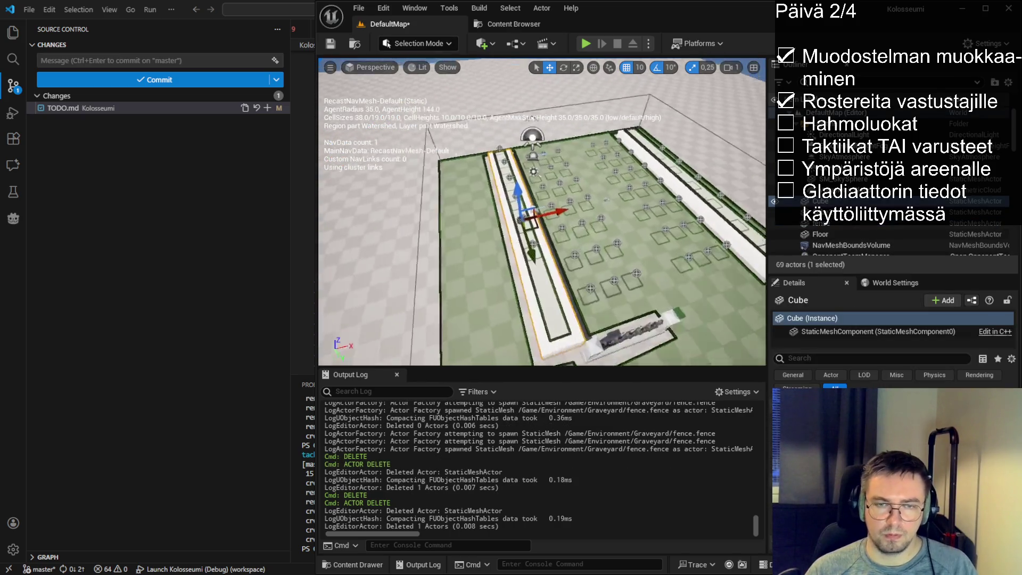
key(Delete)
key(Delete)
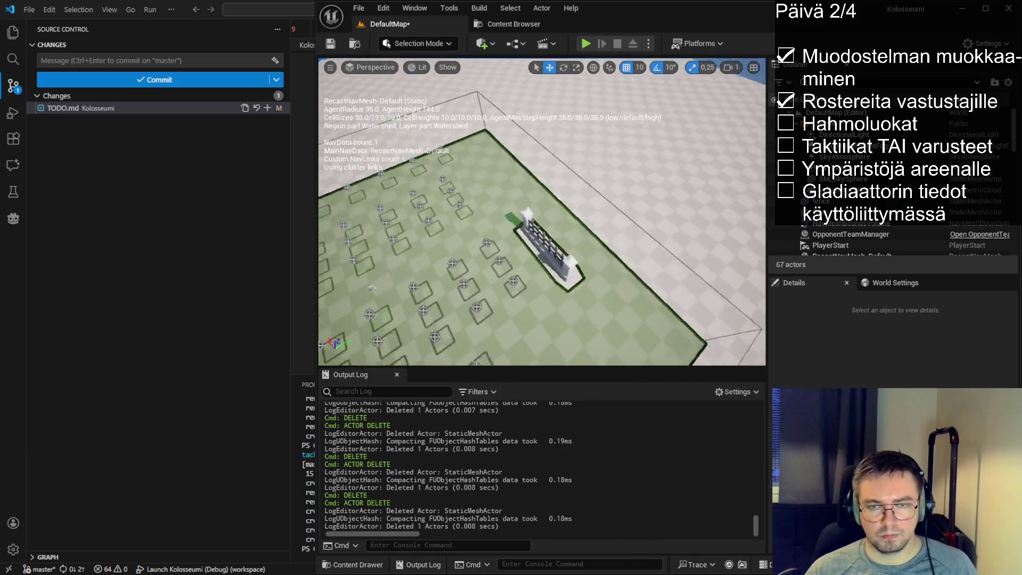
scroll(371, 288, up, 5)
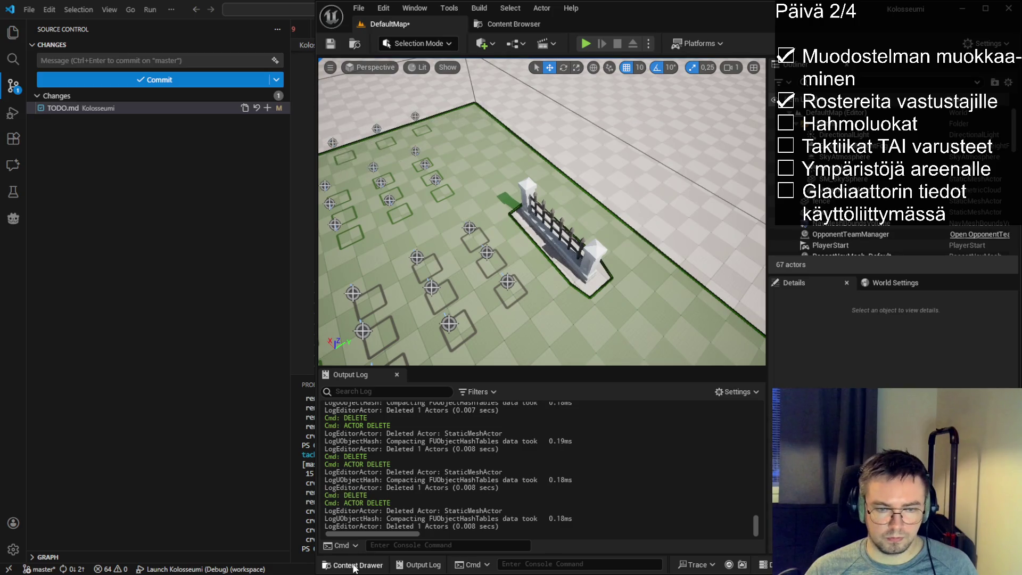
click(355, 568)
scroll(609, 473, down, 2)
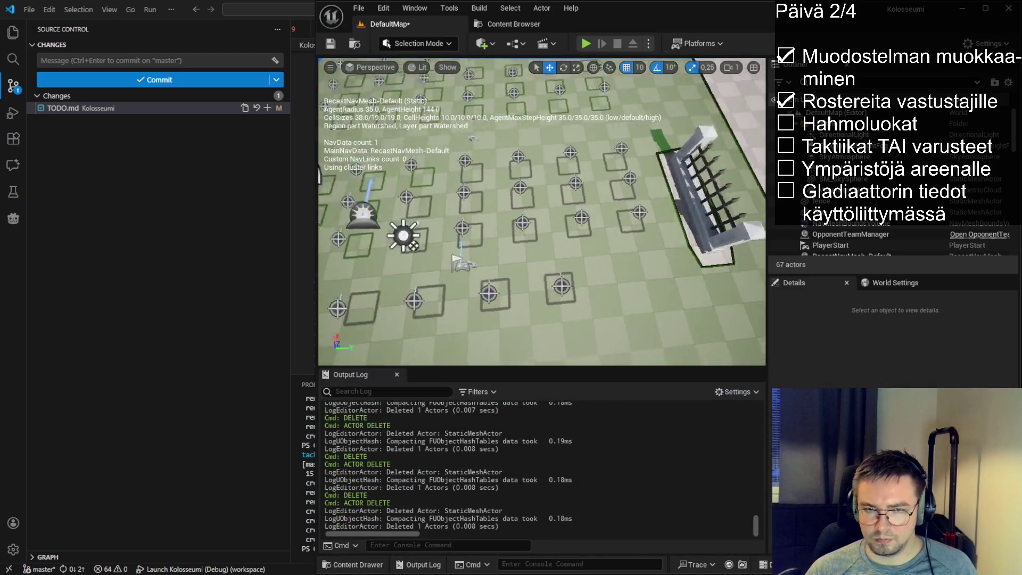
click(355, 564)
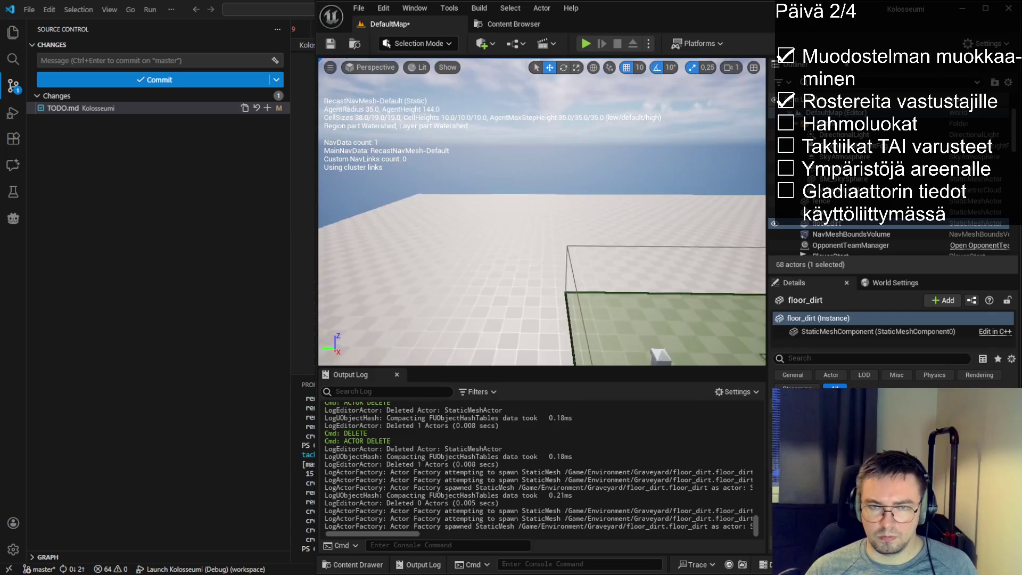
- Select the arena Floor, then the placed floor_dirt tile beside the fence gate
click(480, 256)
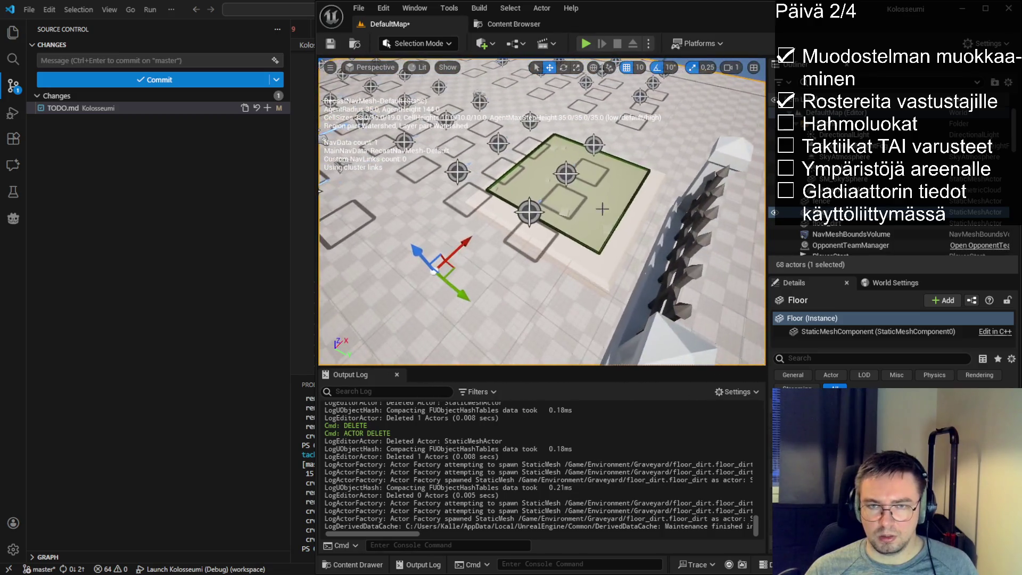
click(606, 255)
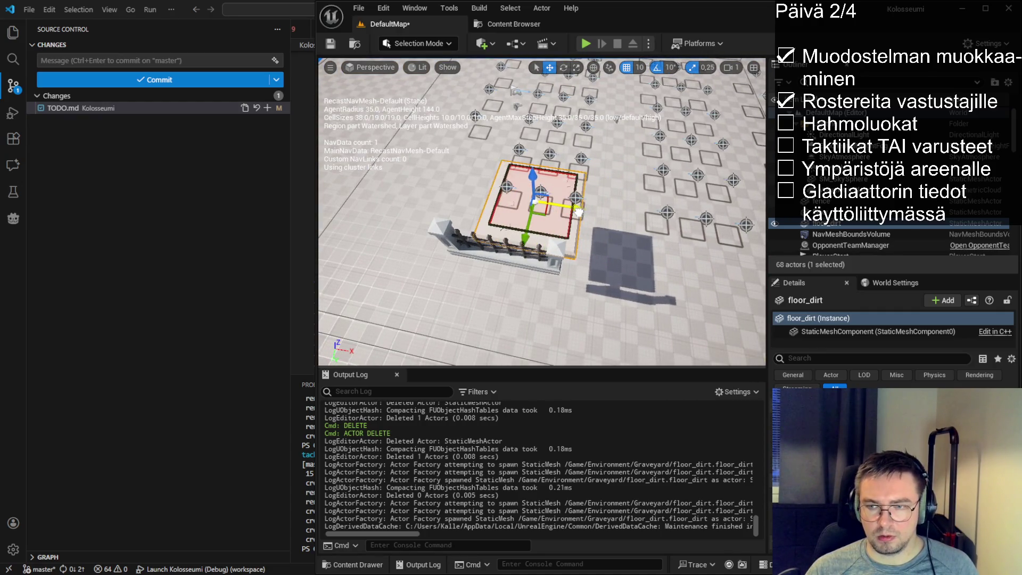
- Duplicate the floor_dirt tile twice, sliding floor_dirt3 right to form a row of three
drag(583, 243, 529, 272)
drag(500, 225, 502, 227)
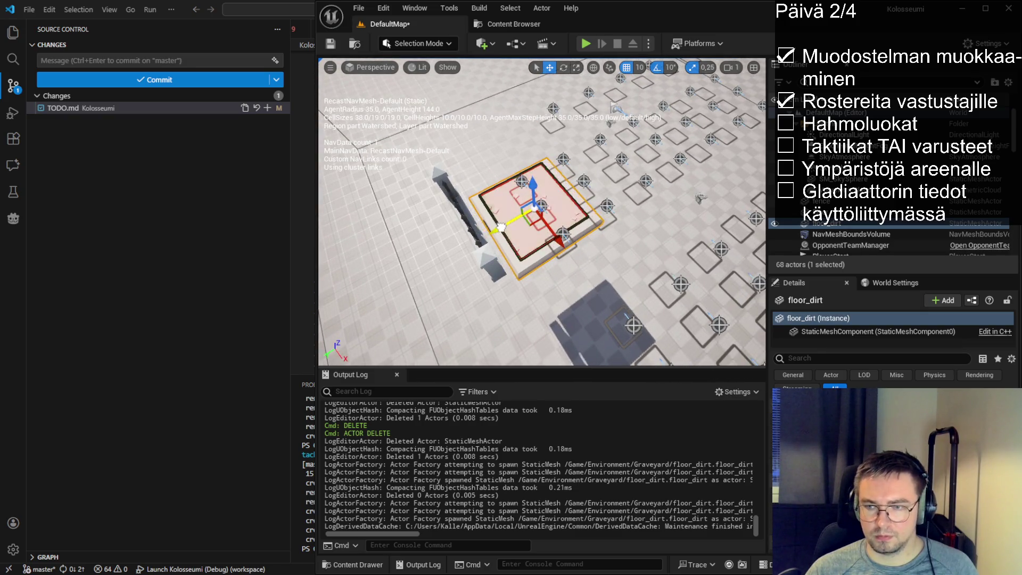
mouse_move(562, 307)
mouse_down()
mouse_move(570, 229)
mouse_move(675, 224)
mouse_move(658, 224)
mouse_move(657, 250)
mouse_move(634, 255)
mouse_move(612, 250)
mouse_move(612, 235)
mouse_move(610, 261)
mouse_up()
key(ctrl+c)
key(ctrl+v)
scroll(658, 224, up, 3)
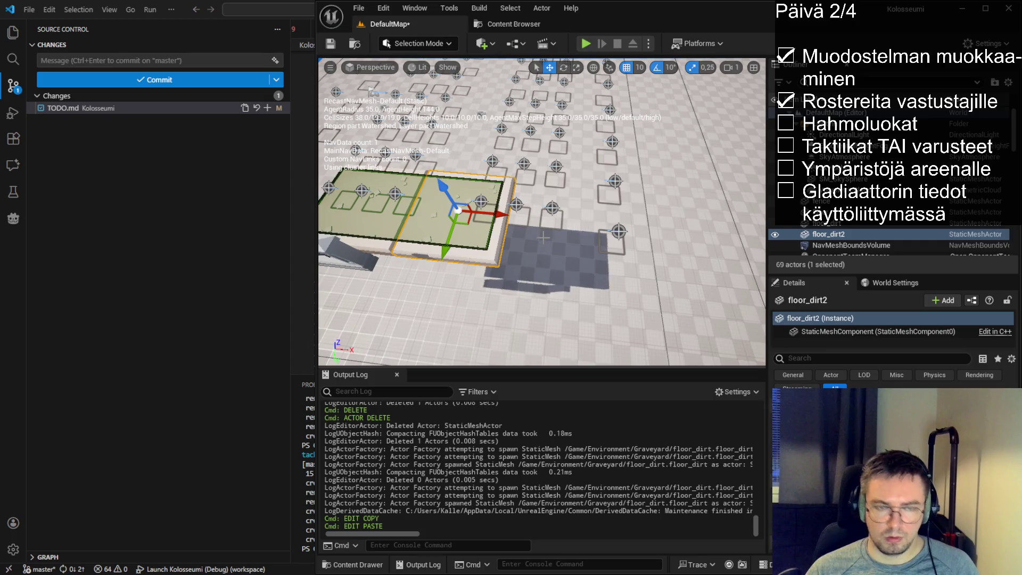
key(ctrl+v)
drag(508, 219, 599, 218)
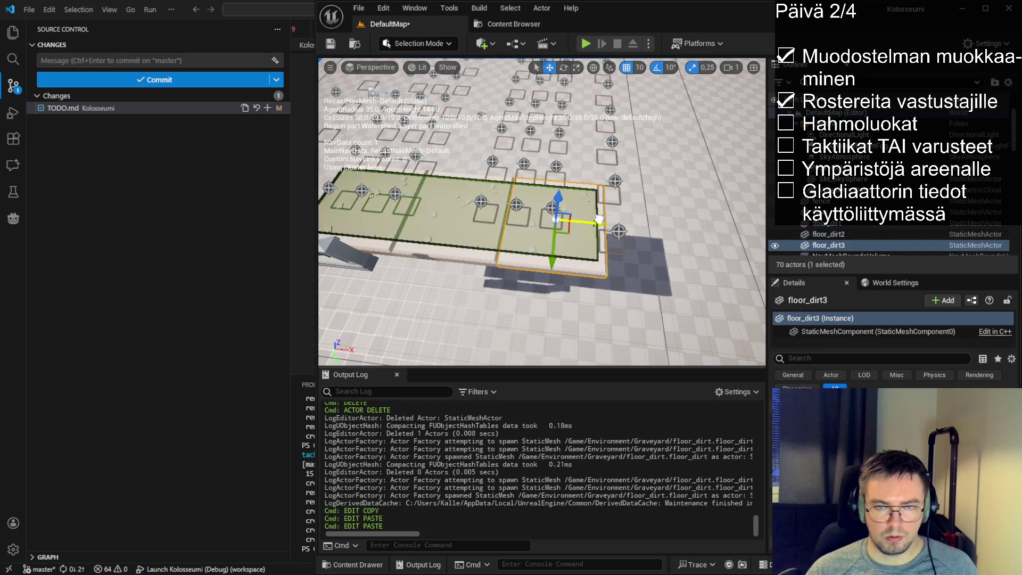
- Copy the three selected tiles and place the pasted row alongside the first
ctrl+click(461, 256)
ctrl+click(341, 212)
mouse_move(405, 320)
mouse_down()
mouse_move(532, 320)
mouse_move(460, 245)
mouse_move(495, 250)
mouse_up()
key(ctrl+c)
key(ctrl+v)
drag(532, 319, 532, 260)
drag(606, 232, 588, 230)
- Paste two more rows of three tiles, each beside the previous row
scroll(532, 213, down, 6)
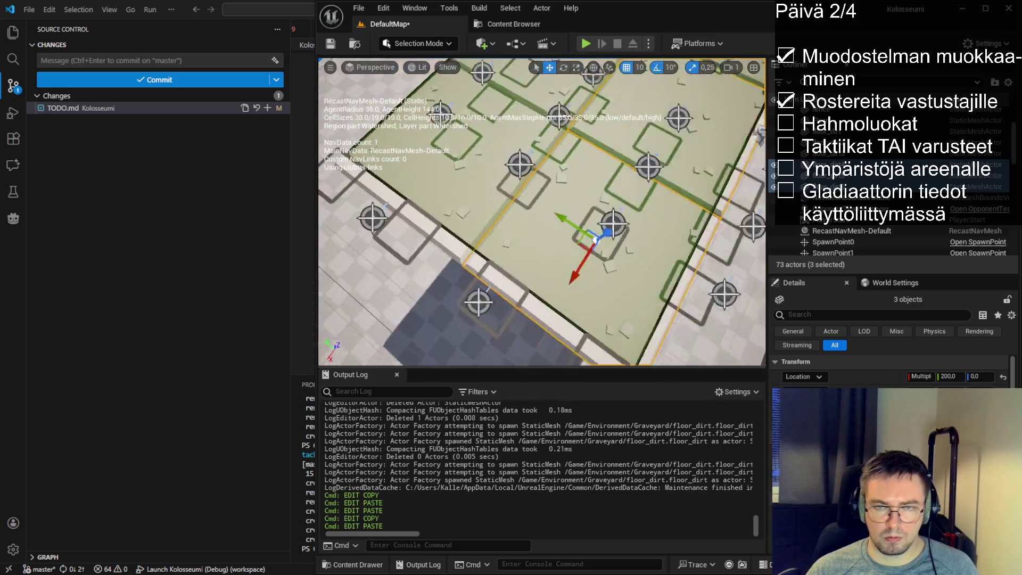
scroll(453, 266, up, 5)
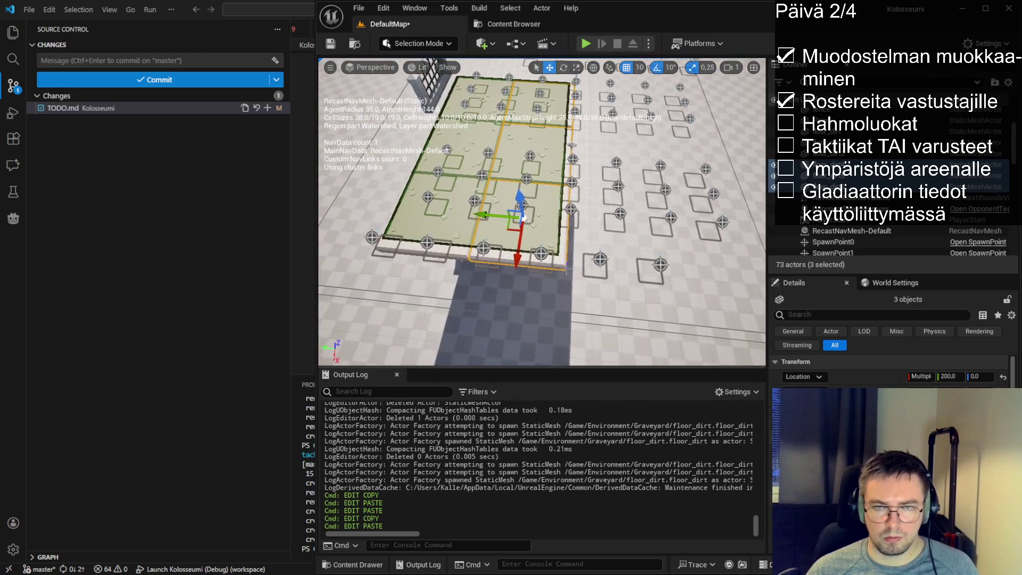
key(ctrl+v)
mouse_move(411, 210)
mouse_down()
mouse_move(445, 222)
mouse_move(586, 218)
mouse_move(610, 163)
mouse_move(590, 224)
mouse_up()
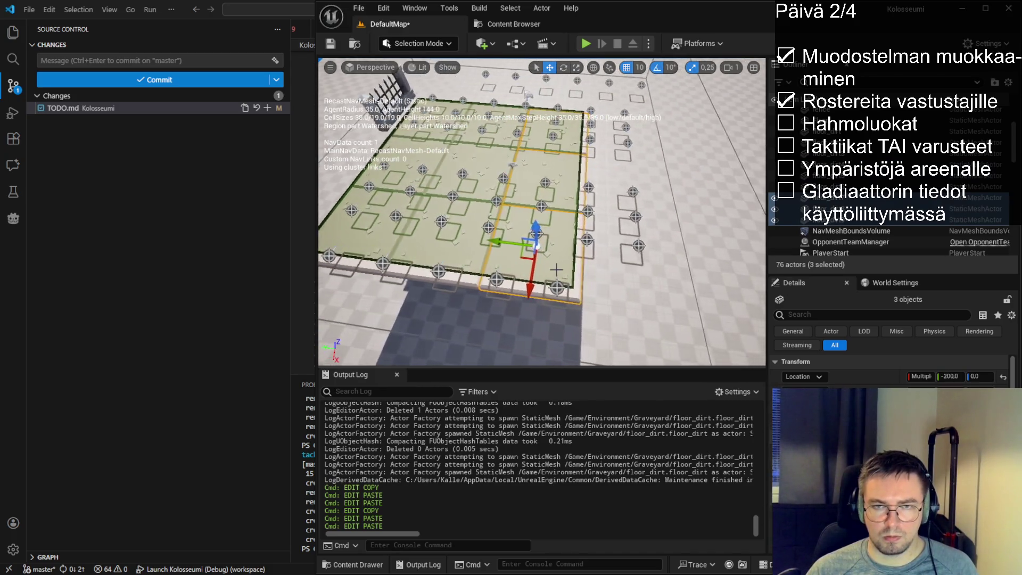
key(ctrl+v)
mouse_move(332, 221)
mouse_down()
mouse_move(503, 215)
mouse_move(612, 231)
mouse_move(599, 243)
mouse_up()
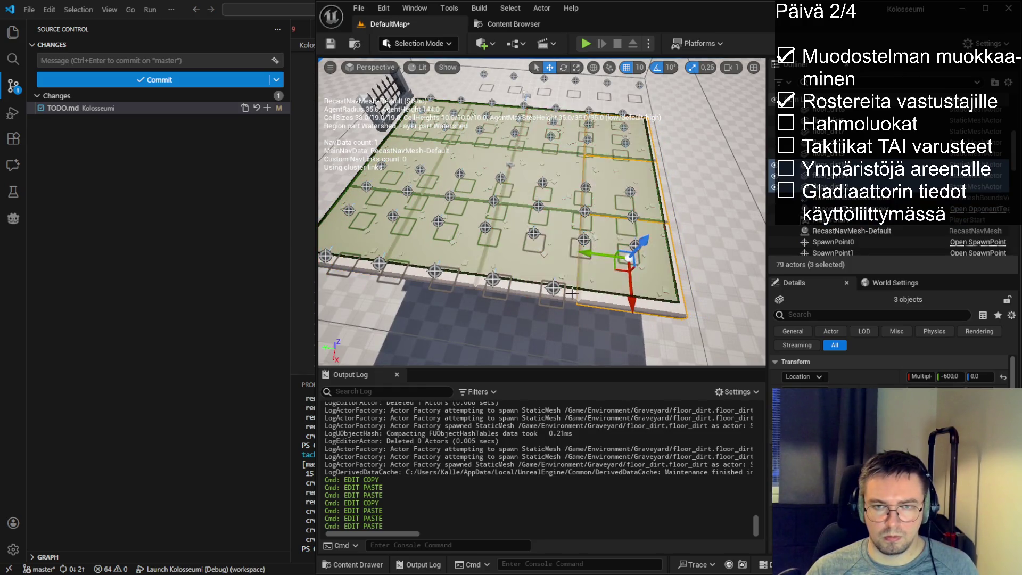
scroll(598, 243, down, 5)
mouse_move(542, 213)
mouse_down()
mouse_move(415, 212)
mouse_move(391, 189)
mouse_up()
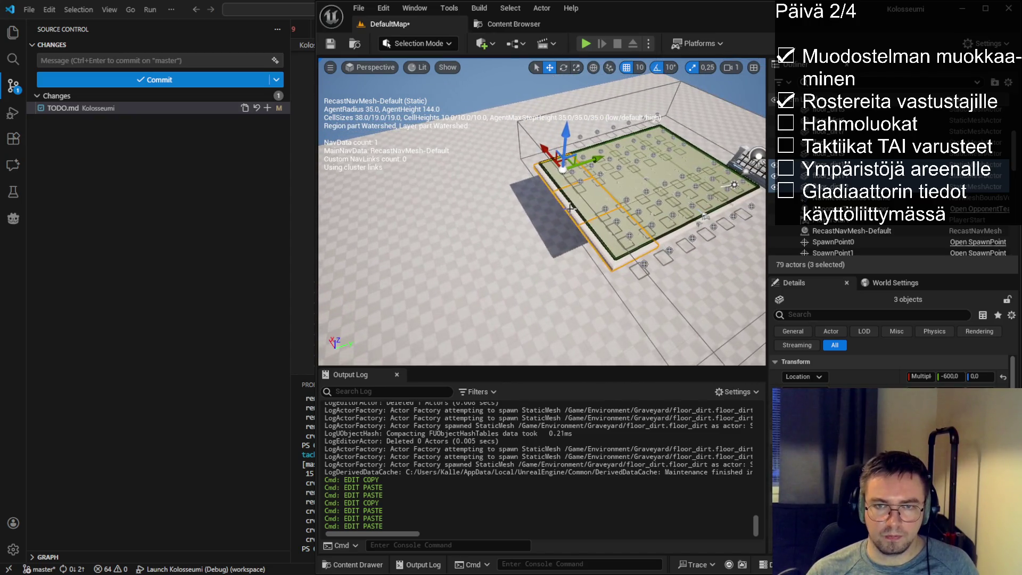
- Paste two more sets of three floor_dirt tiles at the floor's edge and orbit to check
key(ctrl+v)
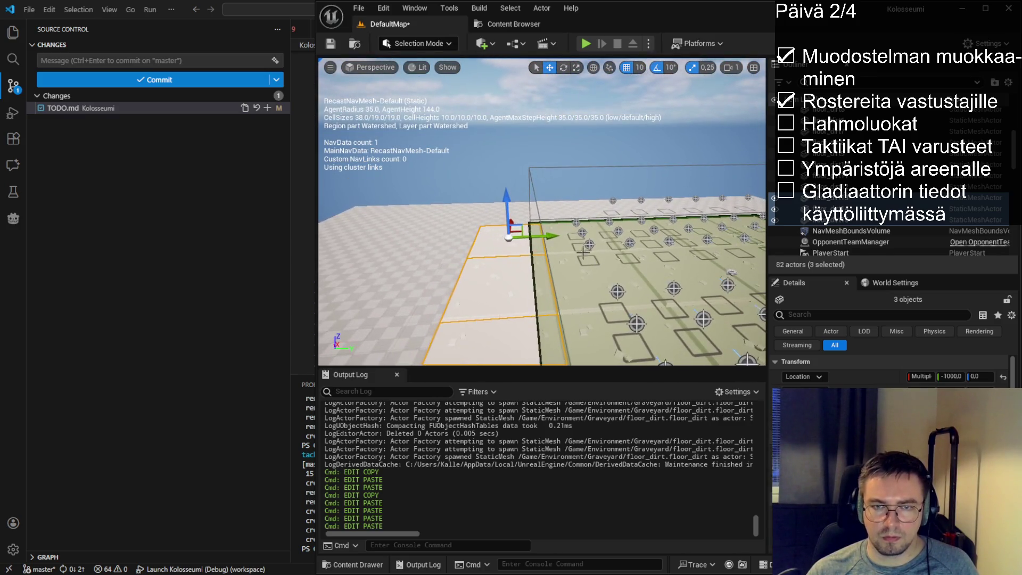
mouse_move(551, 250)
mouse_down()
mouse_move(583, 307)
mouse_move(599, 192)
mouse_up()
key(ctrl+v)
mouse_move(606, 155)
mouse_down()
mouse_move(469, 196)
mouse_move(462, 214)
mouse_up()
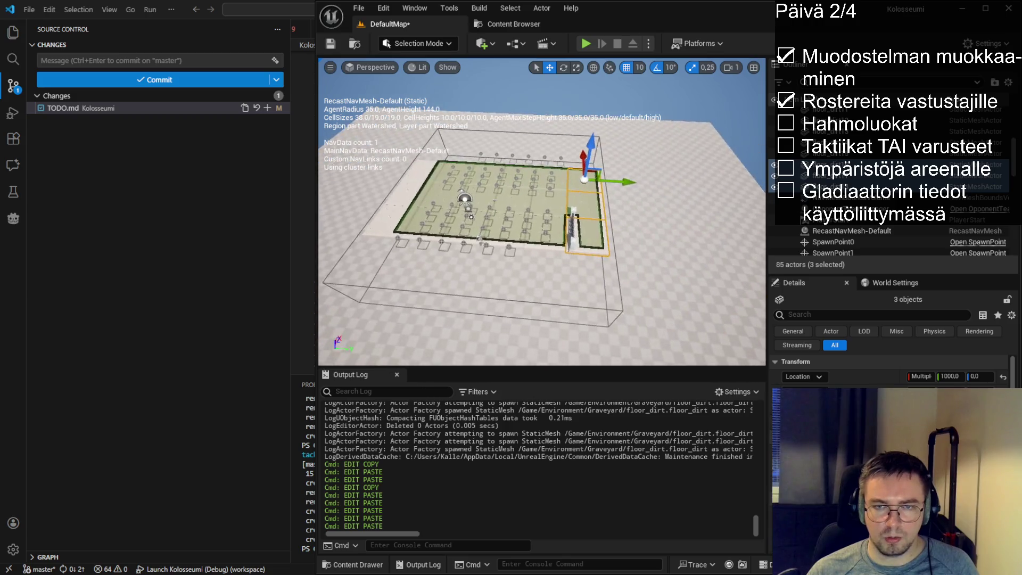
- Select six edge floor_dirt tiles, leaving the spawn point out of the selection
click(595, 240)
ctrl+click(551, 243)
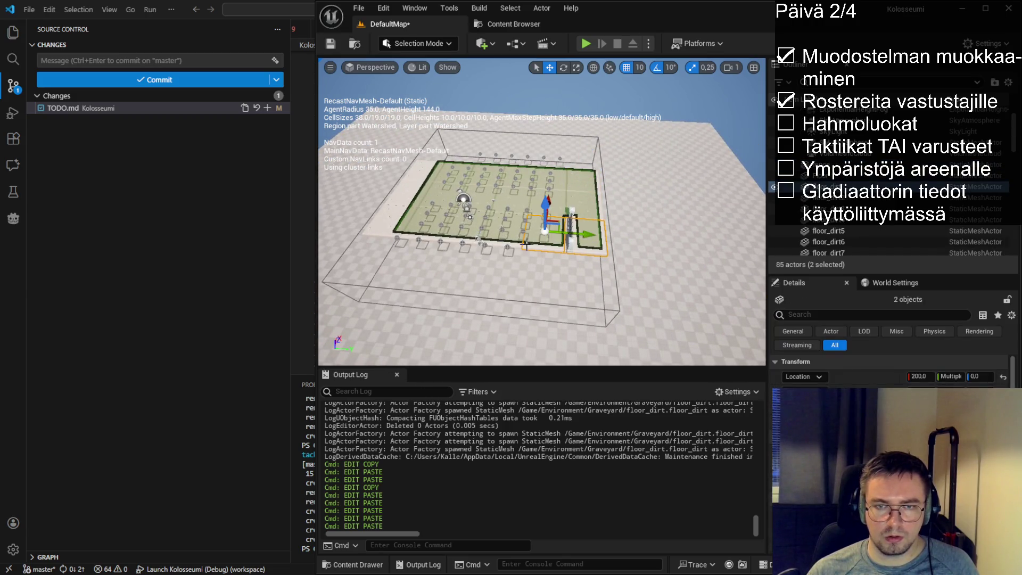
drag(468, 216, 477, 209)
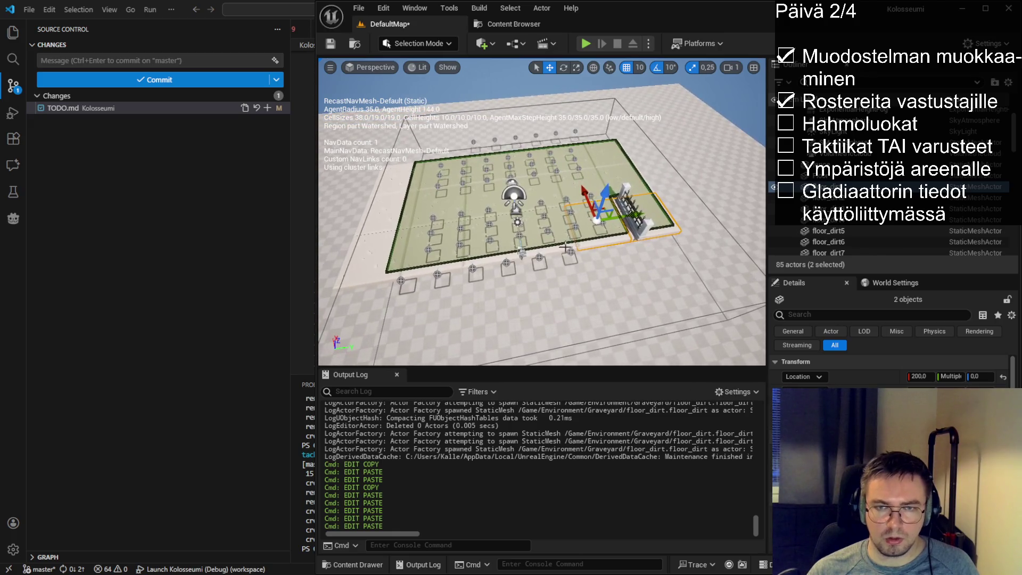
ctrl+click(545, 250)
ctrl+click(509, 256)
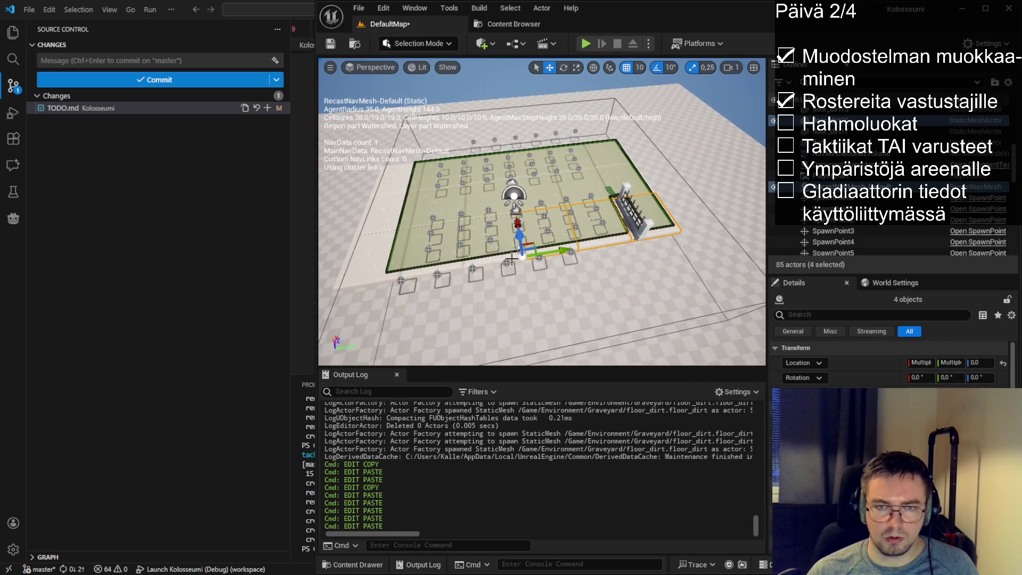
key(f)
ctrl+click(582, 263)
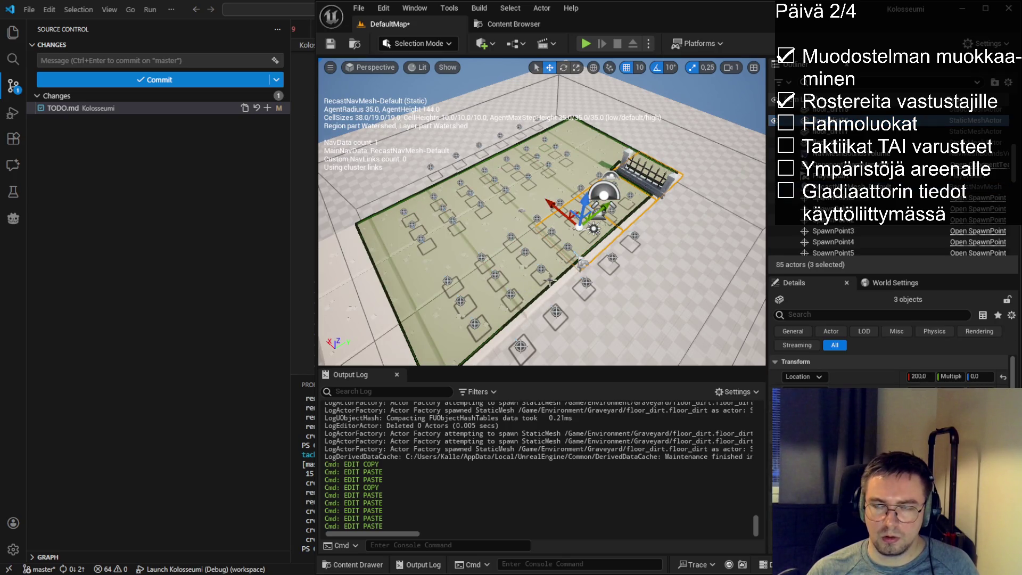
drag(582, 263, 603, 271)
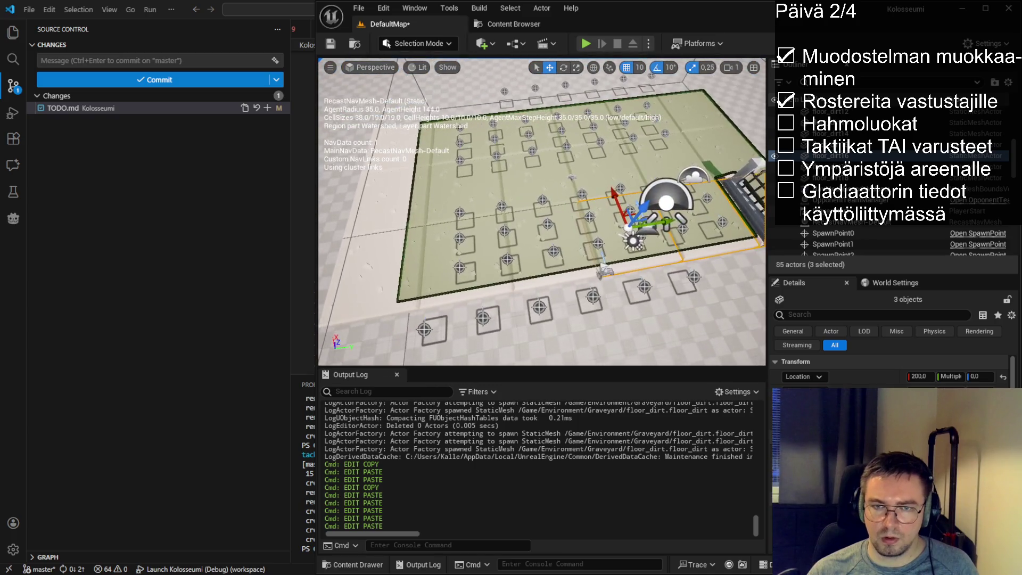
ctrl+click(574, 253)
ctrl+click(486, 263)
ctrl+click(390, 266)
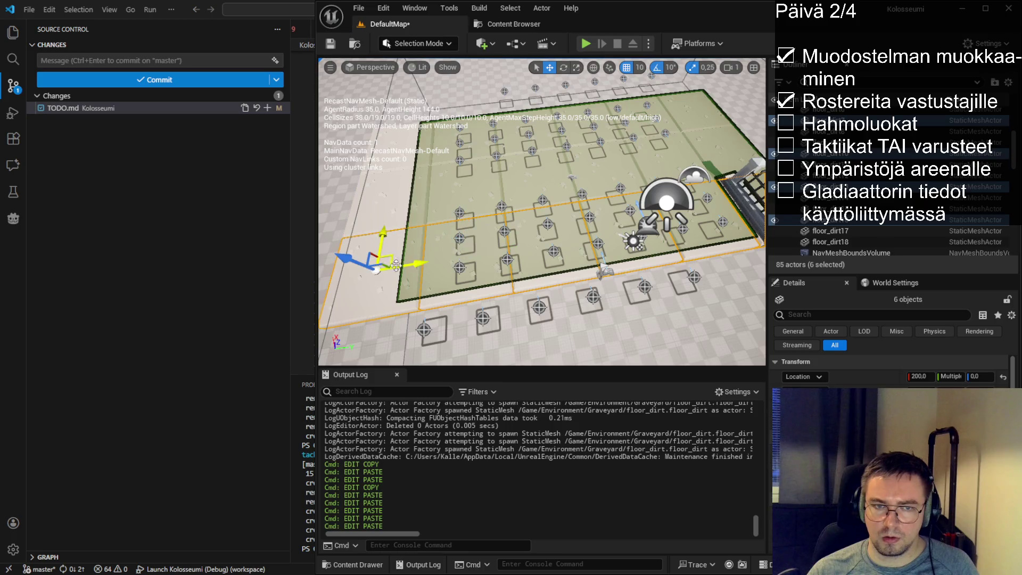
key(f)
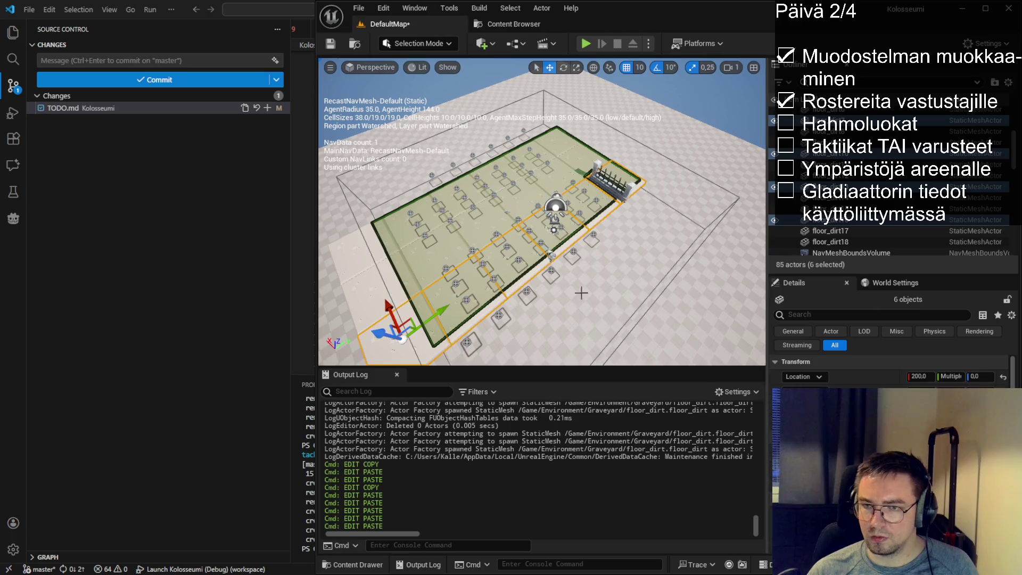
mouse_move(546, 242)
mouse_down()
mouse_move(506, 239)
mouse_move(529, 296)
mouse_up()
- Copy and paste the six tiles, sliding them out beside the floor edge
key(ctrl+c)
key(ctrl+v)
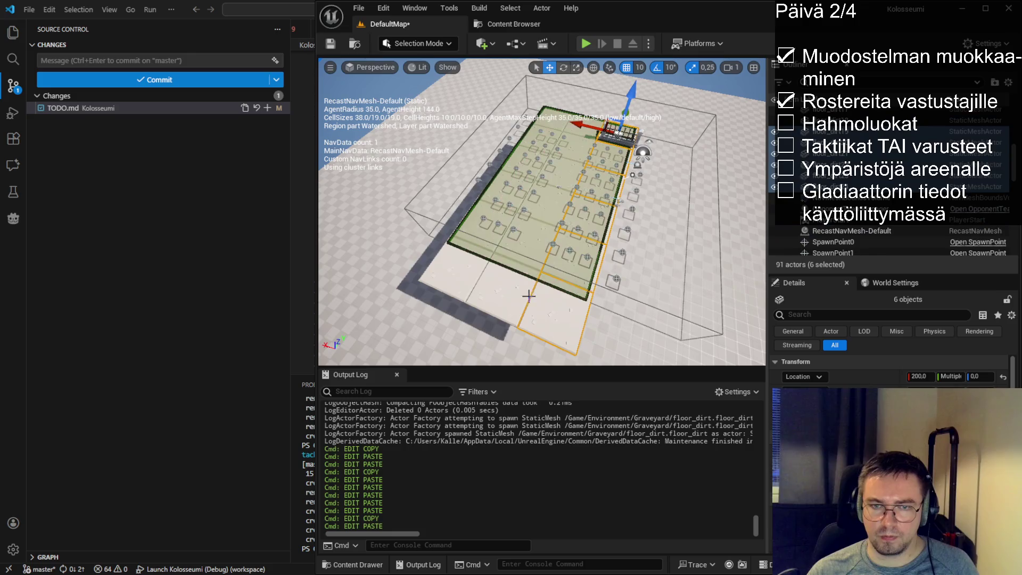
drag(588, 126, 614, 134)
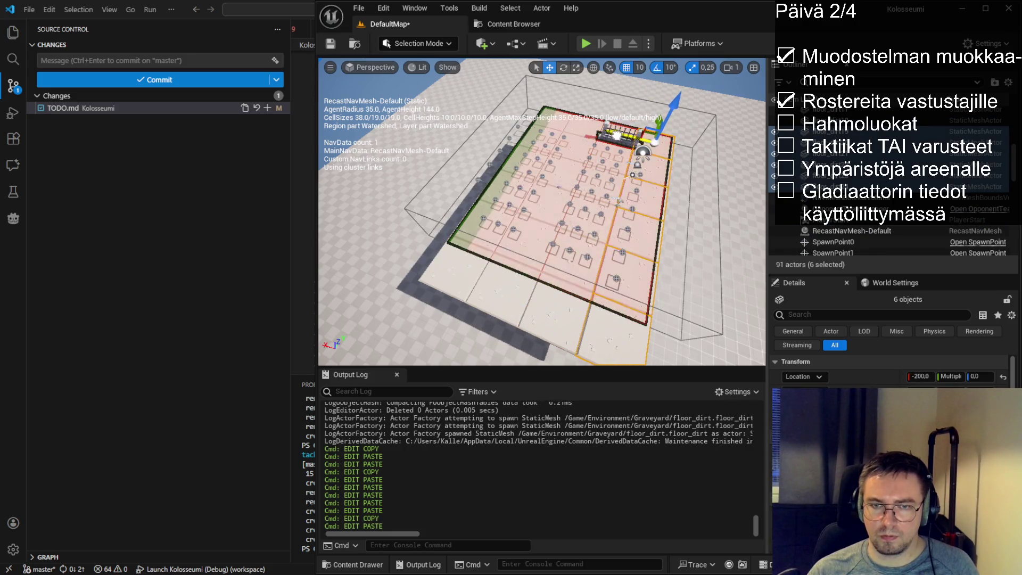
scroll(542, 213, up, 10)
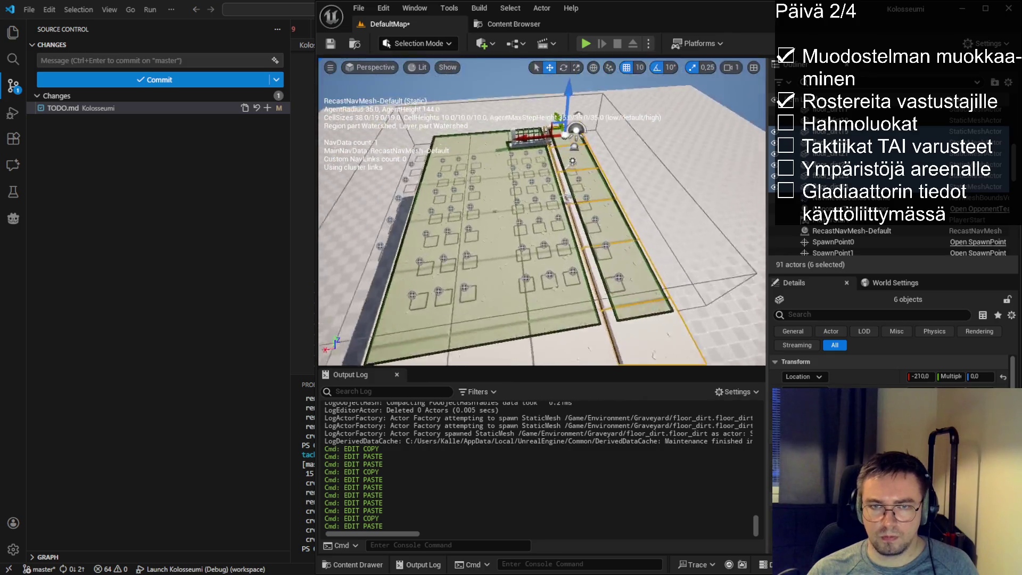
key(Right)
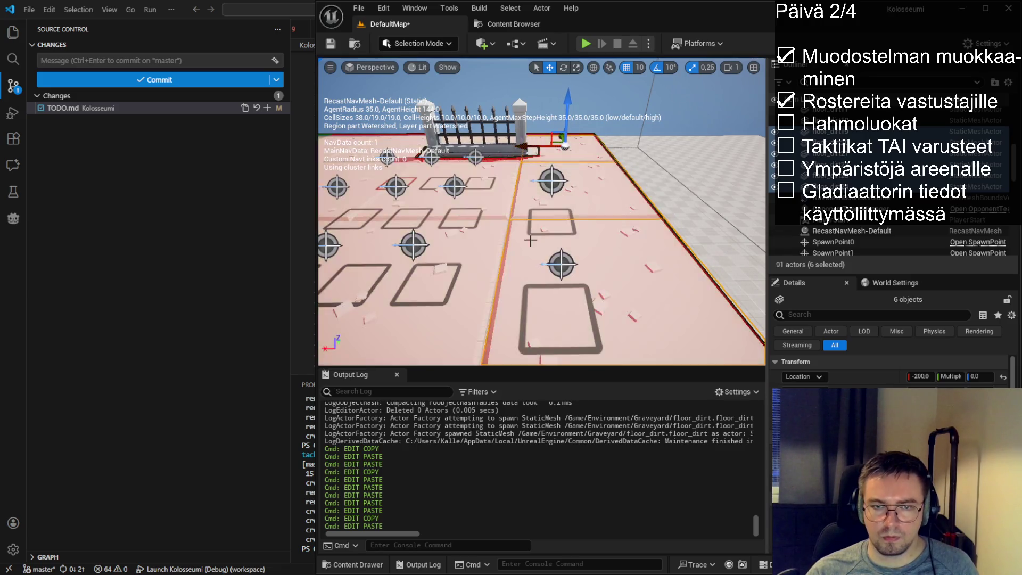
key(ctrl+z)
drag(532, 237, 533, 237)
- Duplicate the six tiles into further outer rows on both sides of the arena
mouse_move(530, 101)
mouse_down()
mouse_move(557, 111)
mouse_move(552, 124)
mouse_up()
drag(566, 188, 566, 188)
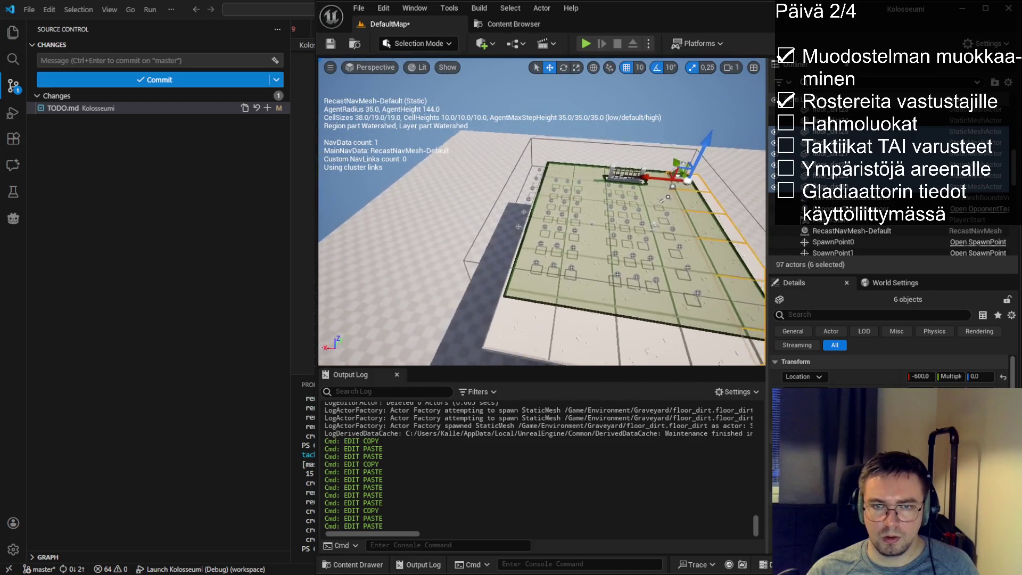
drag(634, 179, 586, 178)
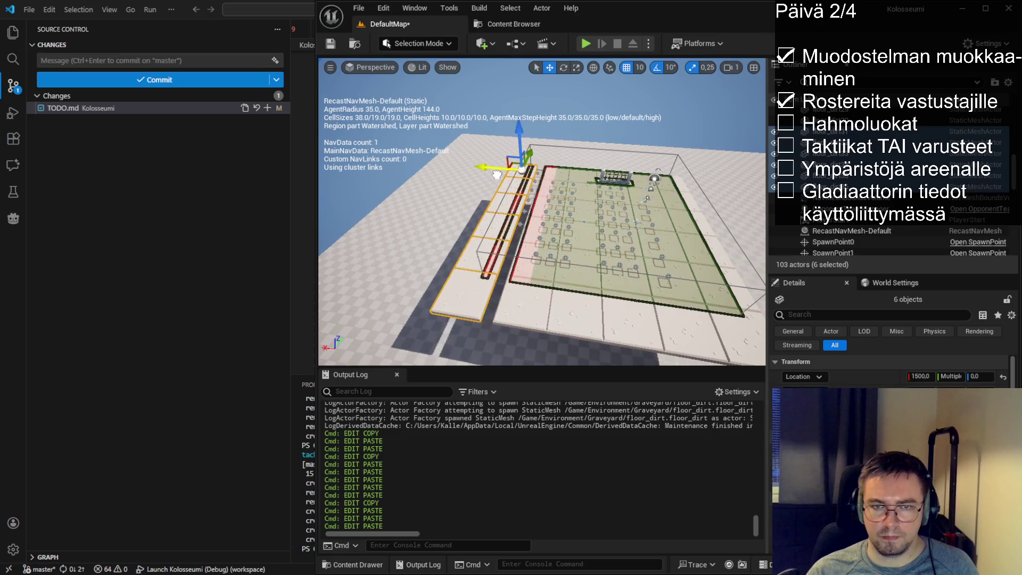
drag(504, 185, 504, 184)
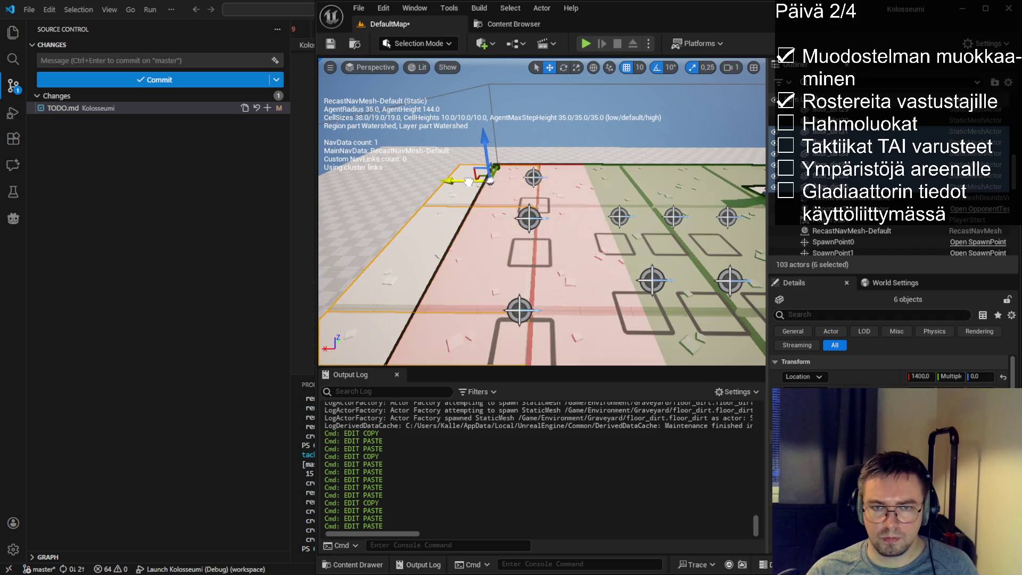
drag(542, 212, 564, 239)
key(ctrl+v)
drag(537, 106, 441, 111)
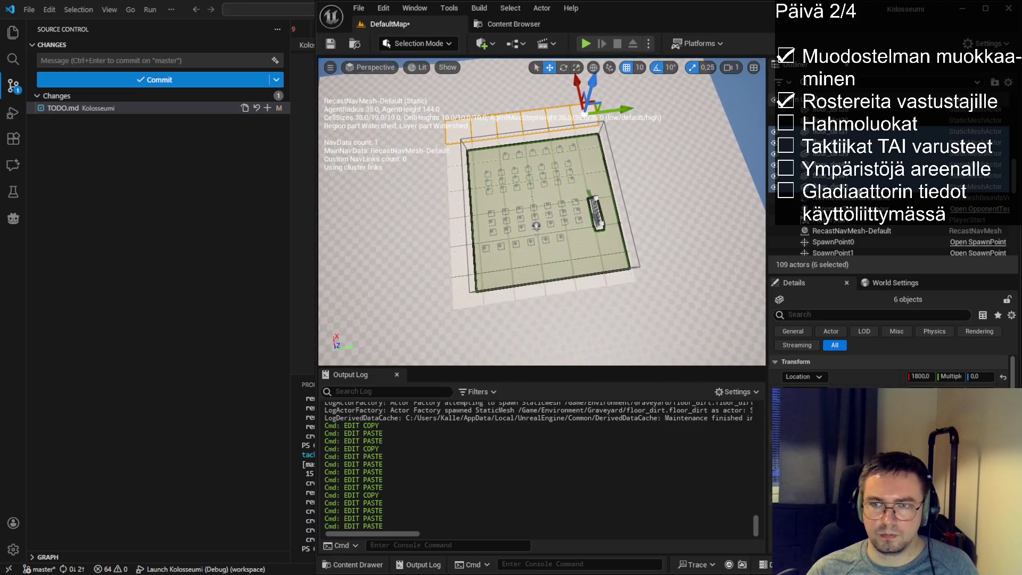
click(878, 187)
scroll(889, 212, up, 1)
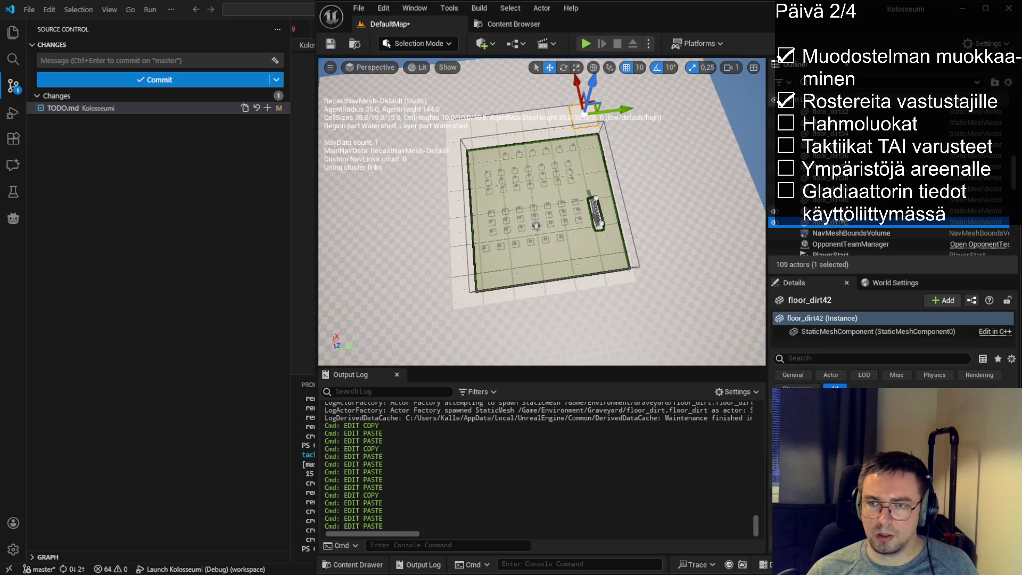
shift+click(844, 200)
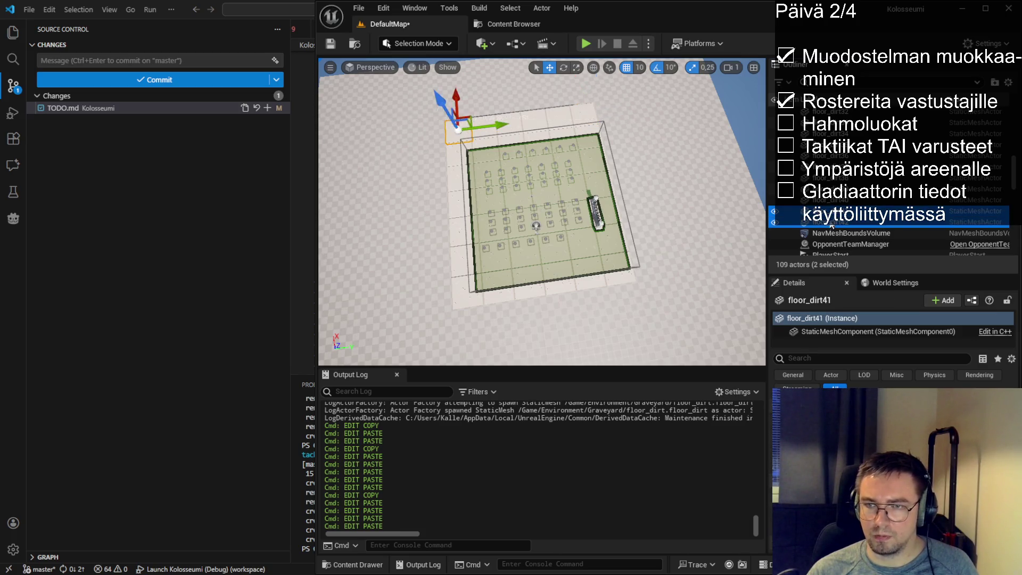
shift+click(844, 189)
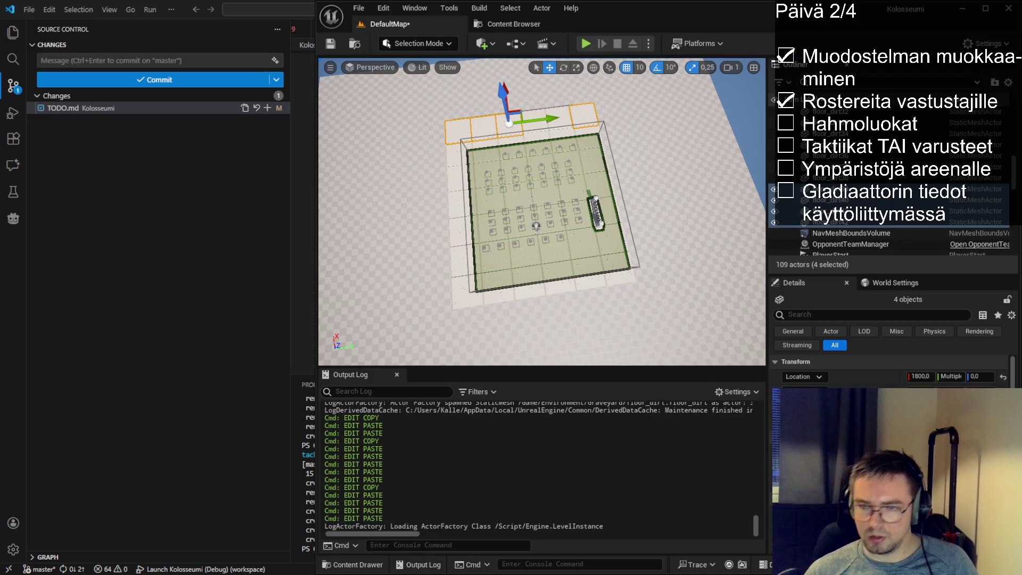
click(565, 290)
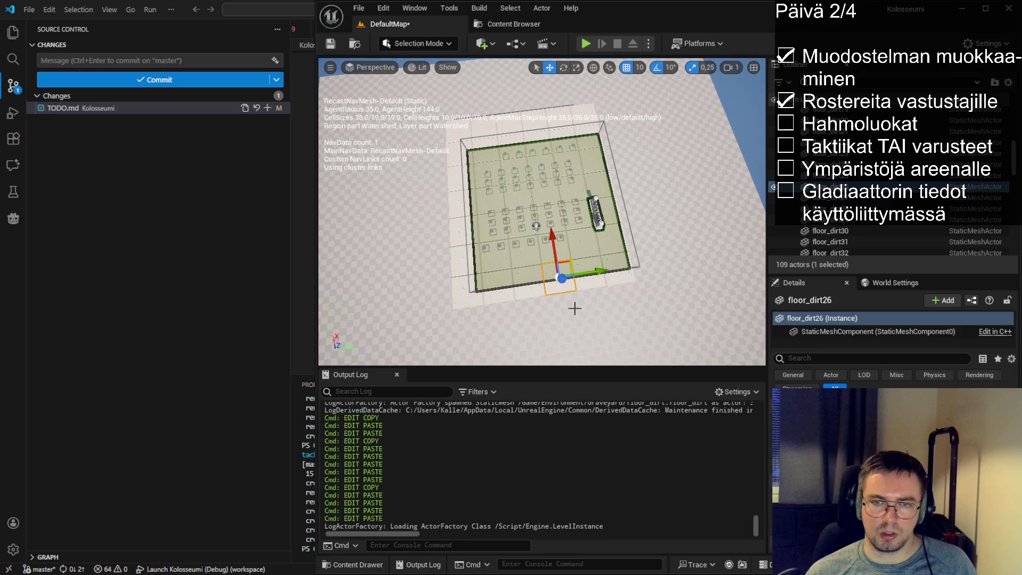
mouse_move(565, 290)
mouse_down()
mouse_move(479, 290)
mouse_move(532, 290)
mouse_up()
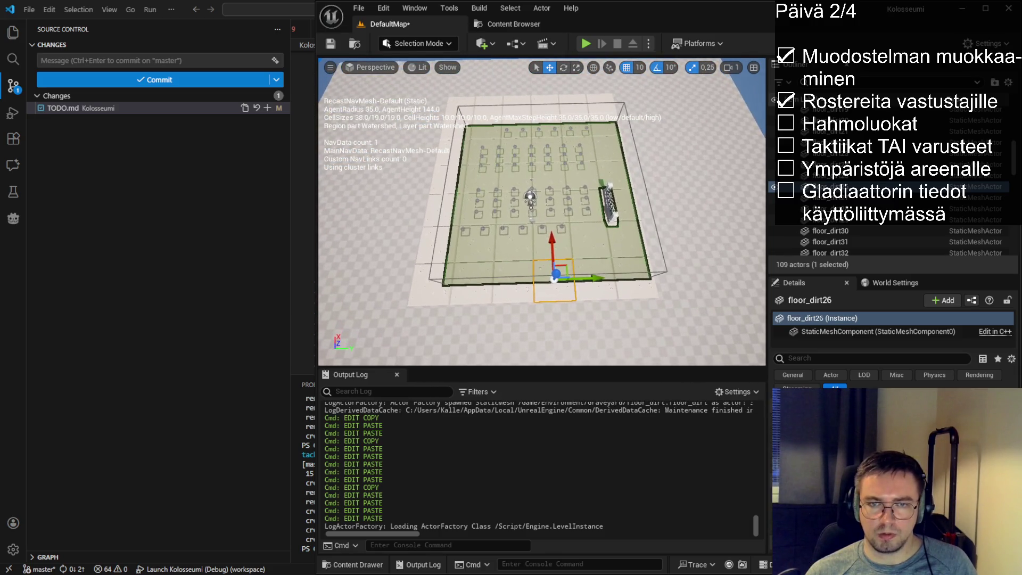
click(639, 293)
mouse_move(648, 248)
mouse_down()
mouse_move(712, 248)
mouse_move(656, 248)
mouse_up()
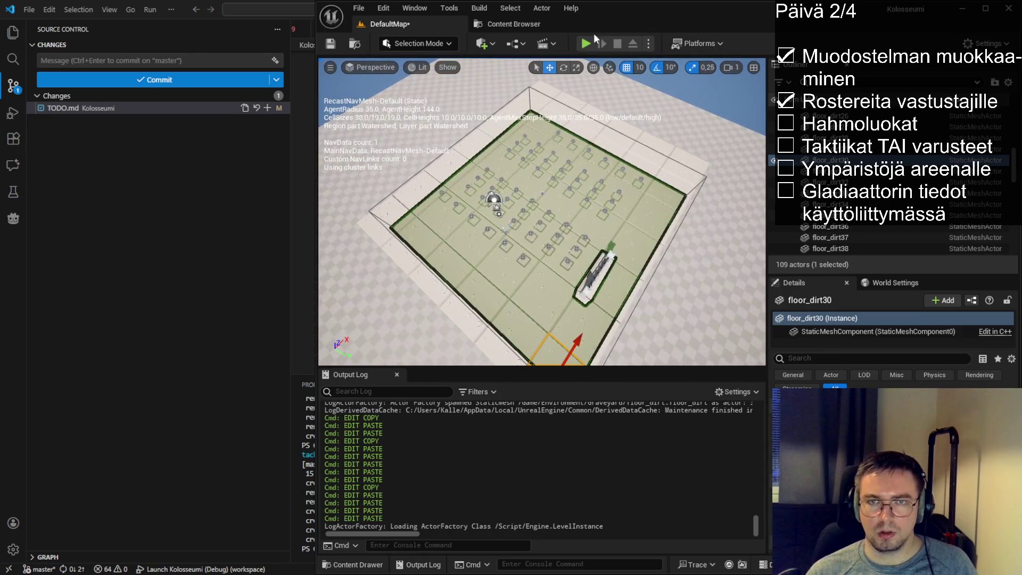
click(585, 43)
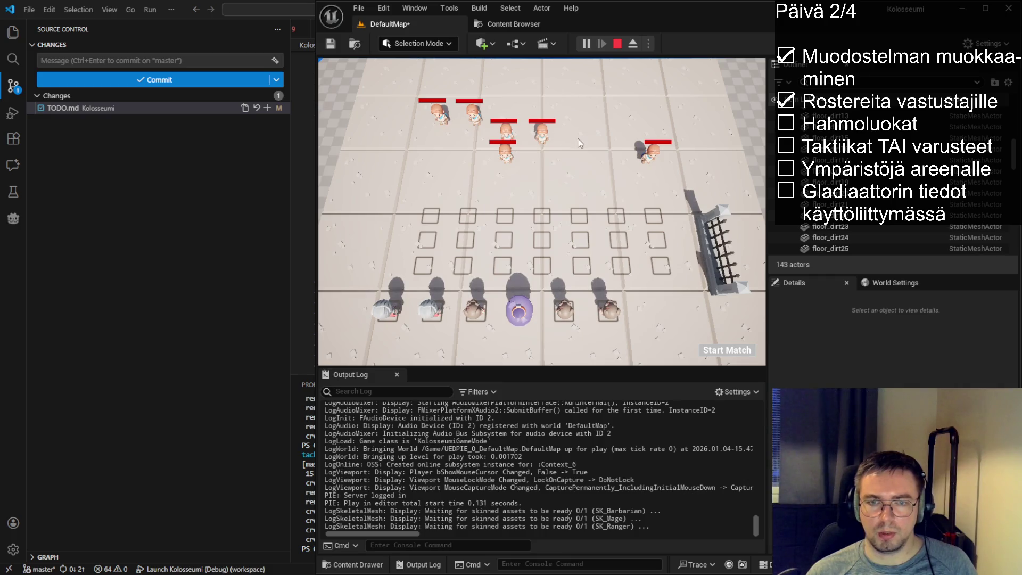
click(617, 45)
drag(542, 213, 542, 277)
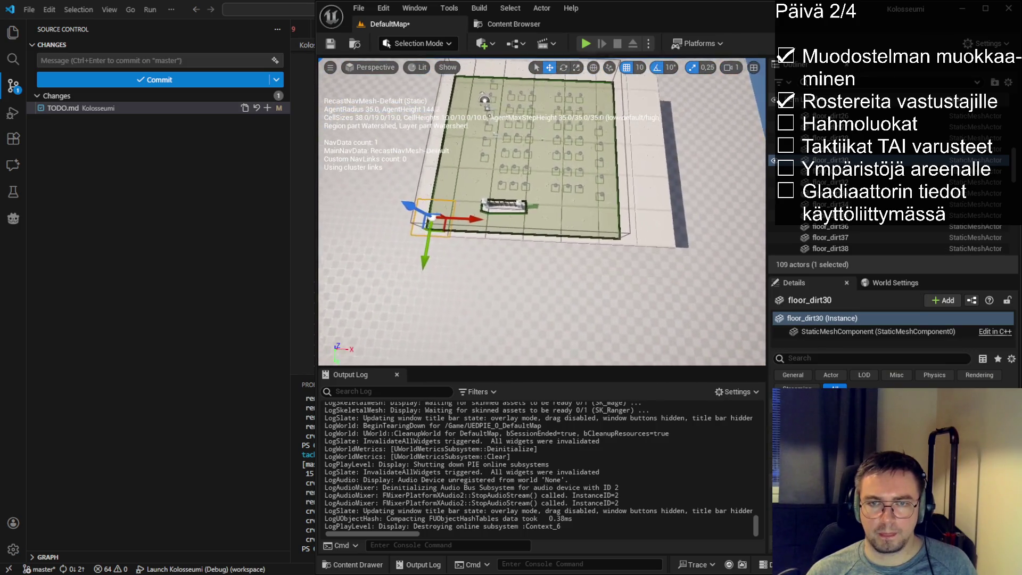
- Select the seven bottom-row floor_dirt tiles together
ctrl+click(634, 244)
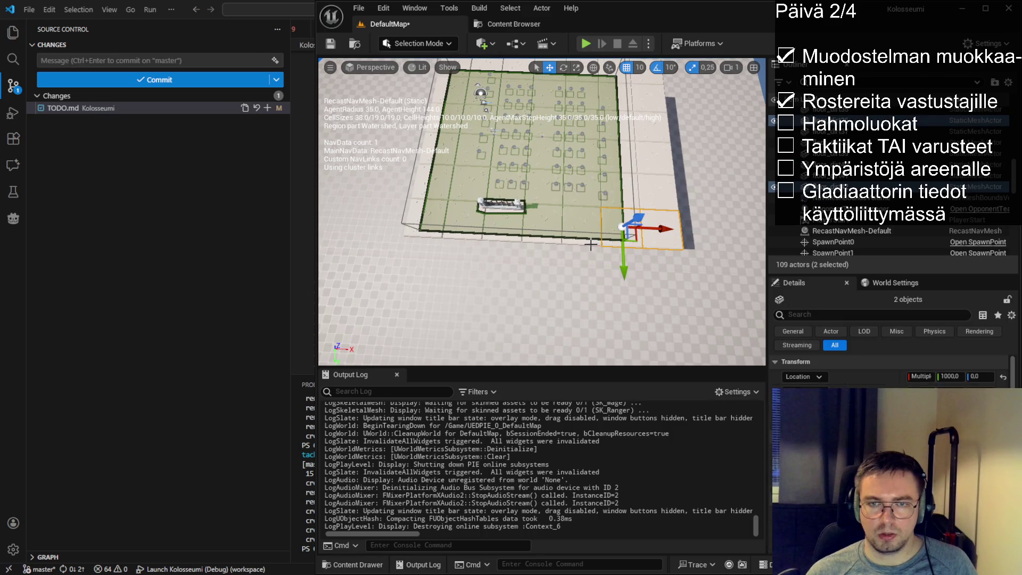
ctrl+click(570, 244)
ctrl+click(541, 244)
ctrl+click(508, 241)
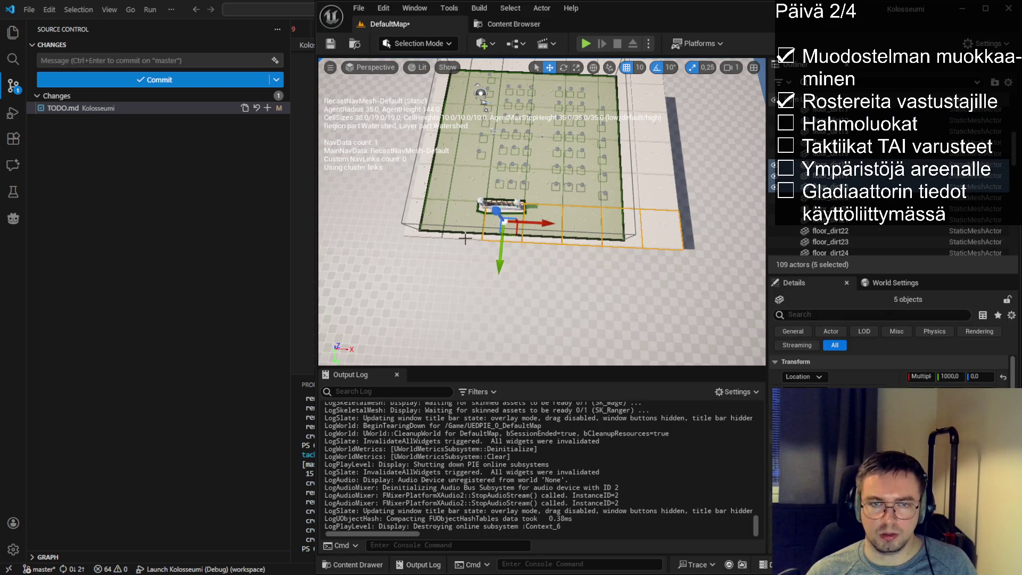
ctrl+click(463, 239)
ctrl+click(433, 240)
drag(432, 241, 378, 238)
drag(482, 289, 519, 290)
- Copy the seven-tile row and move a pasted copy outward along Y beyond the arena
key(ctrl+c)
key(ctrl+v)
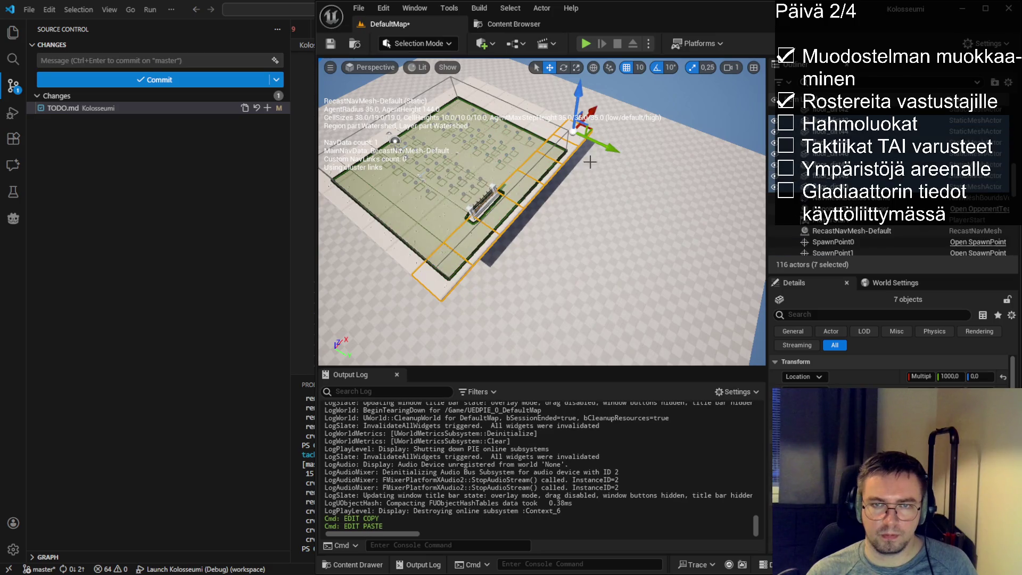
drag(609, 146, 623, 154)
key(f)
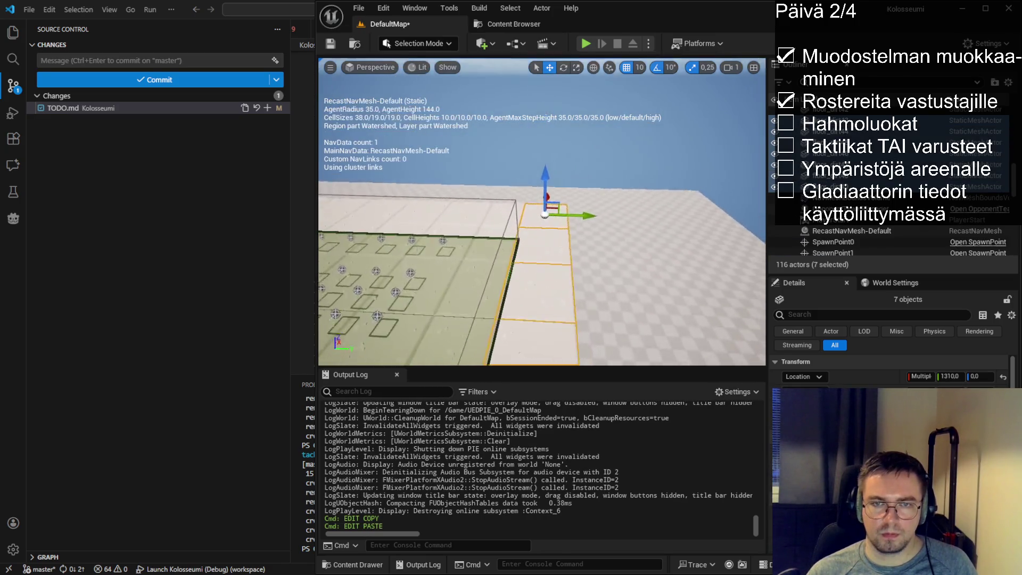
drag(647, 230, 687, 235)
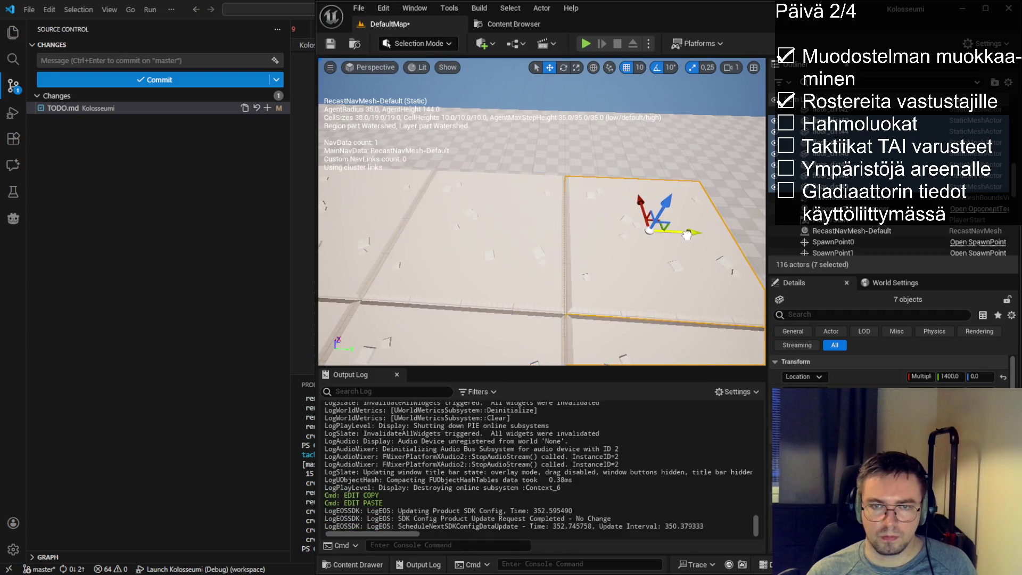
- Paste another copy of the tile row onto the arena's opposite side
scroll(688, 234, down, 5)
key(ctrl+v)
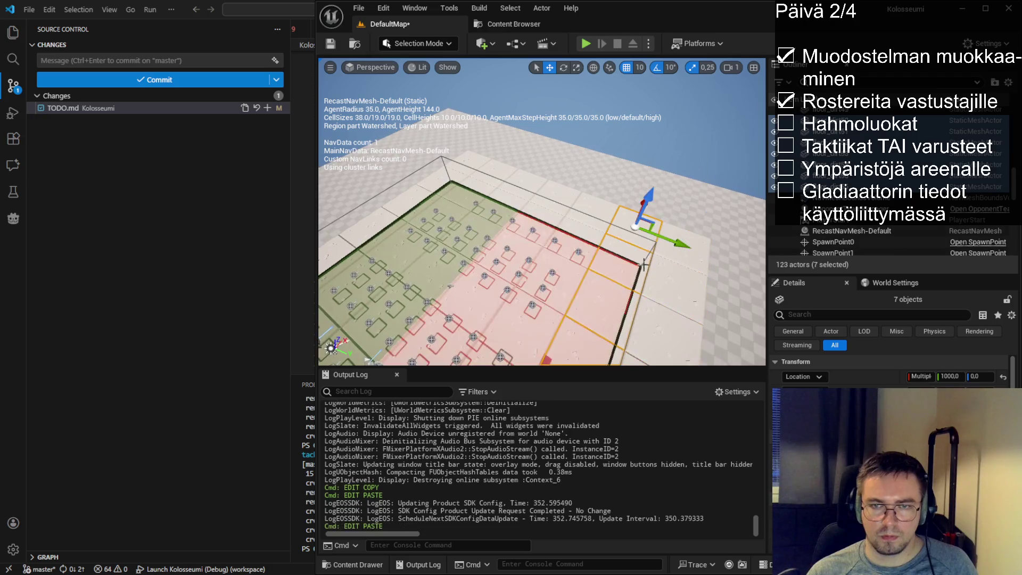
mouse_move(677, 243)
mouse_down()
mouse_move(633, 234)
mouse_move(553, 243)
mouse_move(502, 202)
mouse_move(547, 246)
mouse_up()
scroll(547, 246, down, 6)
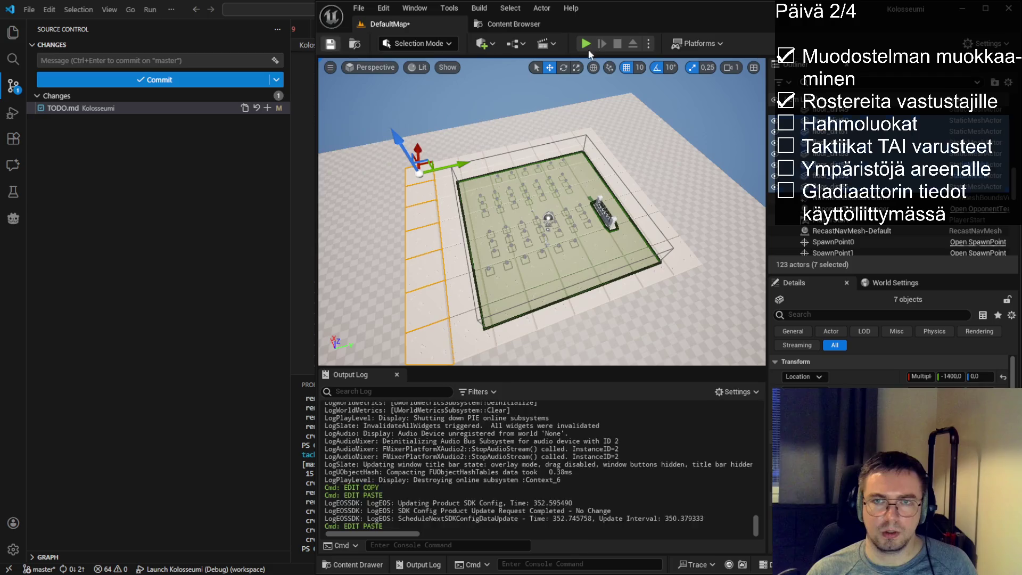
- Play-test the arena via Start Next Match, resize the game view, then stop
click(586, 45)
click(703, 350)
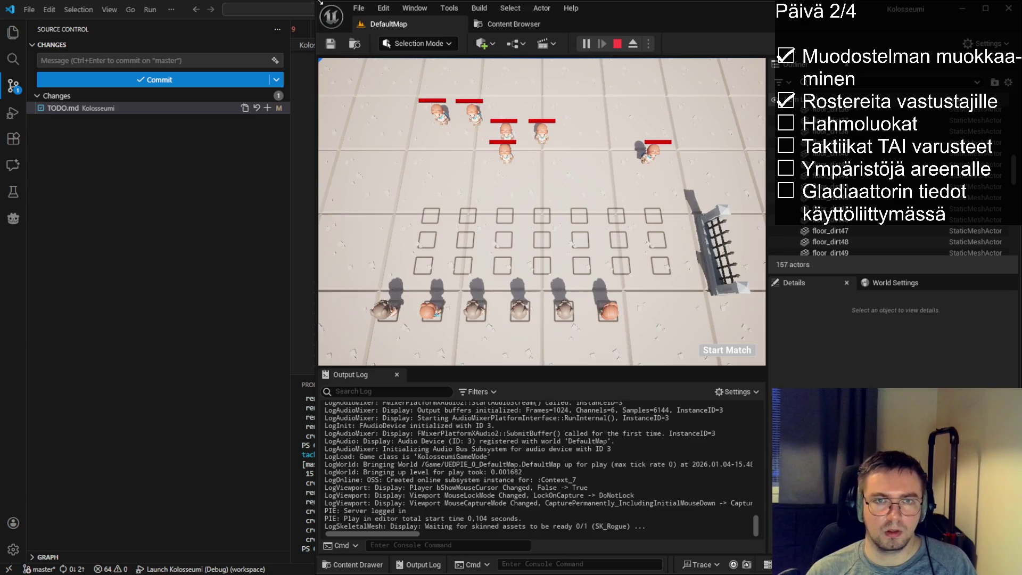
mouse_move(768, 228)
mouse_down()
mouse_move(1006, 226)
mouse_move(953, 228)
mouse_move(1017, 222)
mouse_move(953, 219)
mouse_move(989, 209)
mouse_move(889, 209)
mouse_move(1018, 199)
mouse_move(958, 213)
mouse_move(1000, 218)
mouse_move(816, 212)
mouse_move(924, 213)
mouse_up()
mouse_move(727, 373)
mouse_down()
mouse_move(727, 458)
mouse_move(727, 379)
mouse_up()
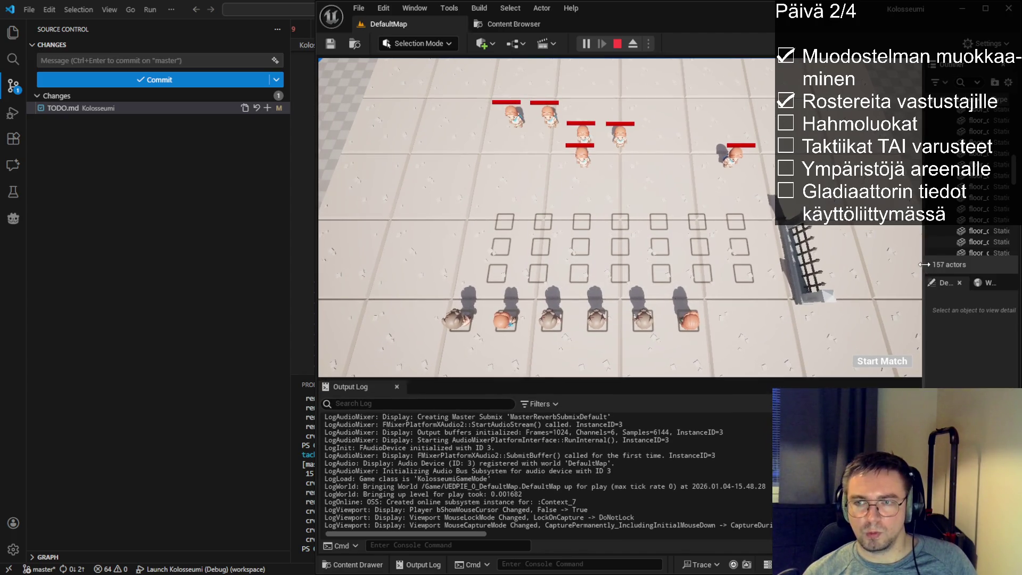
drag(924, 265, 841, 256)
click(617, 44)
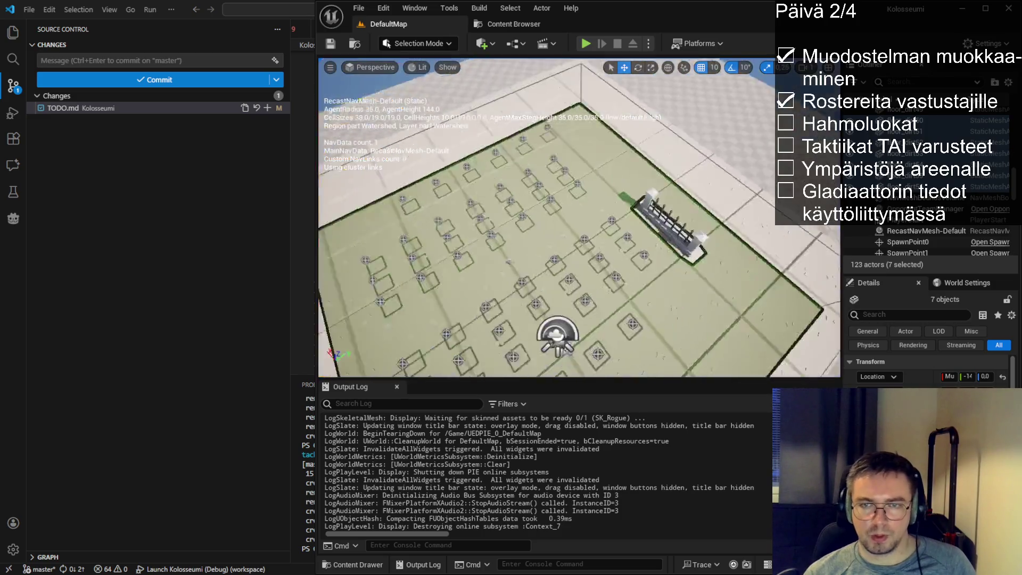
- Paste more seven-tile floor_dirt rows and line them up side by side along Y
mouse_move(628, 225)
mouse_down()
mouse_move(585, 213)
mouse_move(564, 229)
mouse_move(629, 224)
mouse_up()
key(ctrl+v)
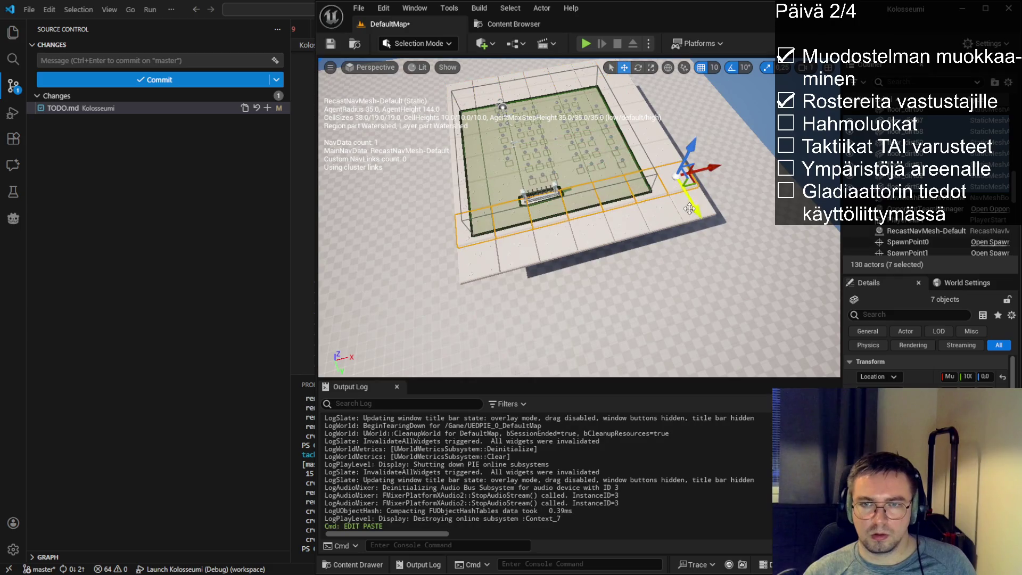
key(f)
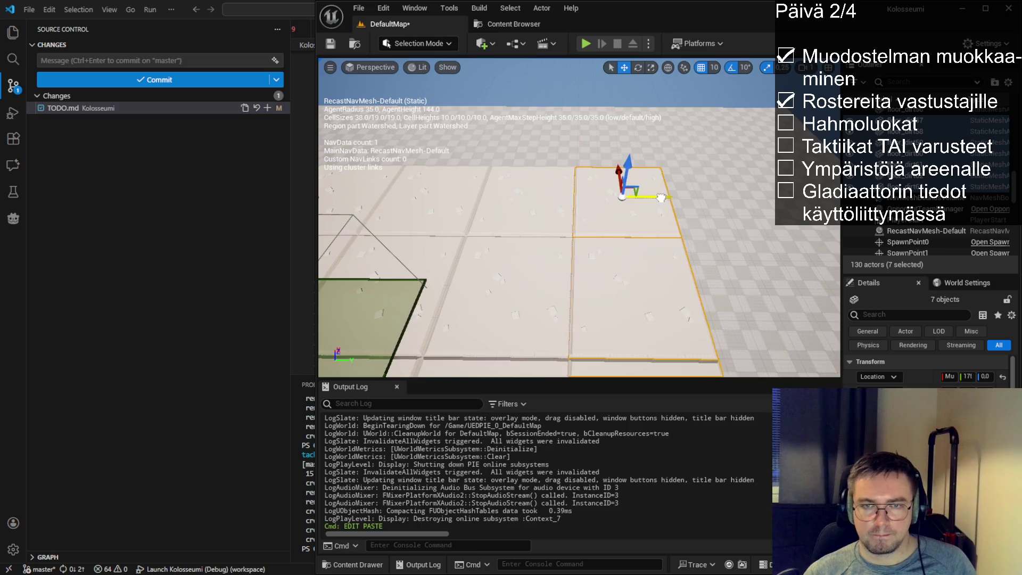
key(ctrl+v)
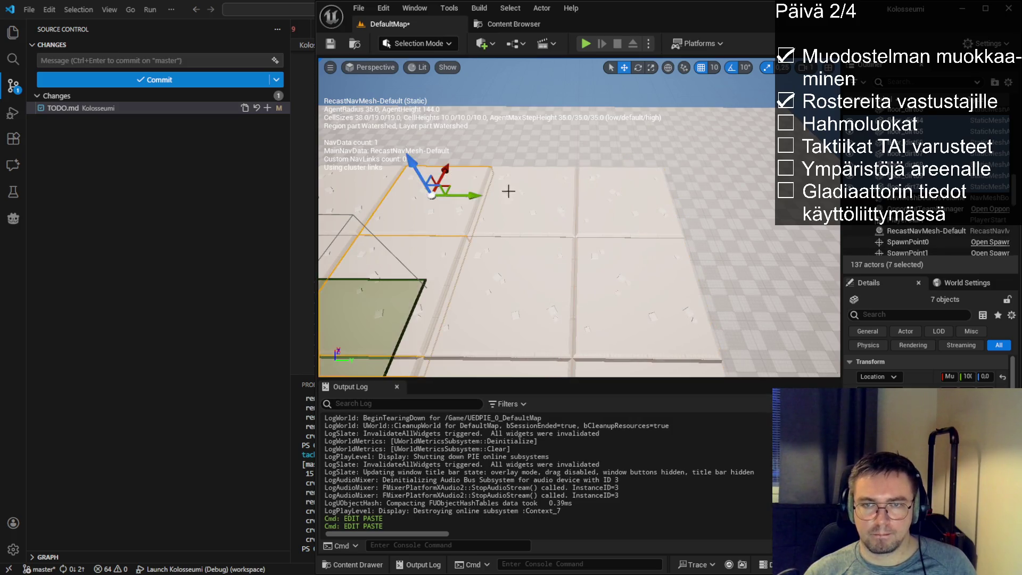
mouse_move(456, 187)
mouse_down()
mouse_move(514, 179)
mouse_move(751, 202)
mouse_move(586, 239)
mouse_move(611, 244)
mouse_up()
key(ctrl+v)
mouse_move(458, 120)
mouse_down()
mouse_move(654, 191)
mouse_move(613, 197)
mouse_move(646, 176)
mouse_move(837, 287)
mouse_move(344, 223)
mouse_move(405, 197)
mouse_move(482, 187)
mouse_move(492, 173)
mouse_move(484, 160)
mouse_up()
- Copy and paste further tile rows to close the remaining gaps, then deselect
key(ctrl+c)
key(ctrl+v)
mouse_move(511, 197)
mouse_down()
mouse_move(639, 178)
mouse_move(773, 187)
mouse_move(618, 191)
mouse_move(636, 193)
mouse_up()
key(ctrl+v)
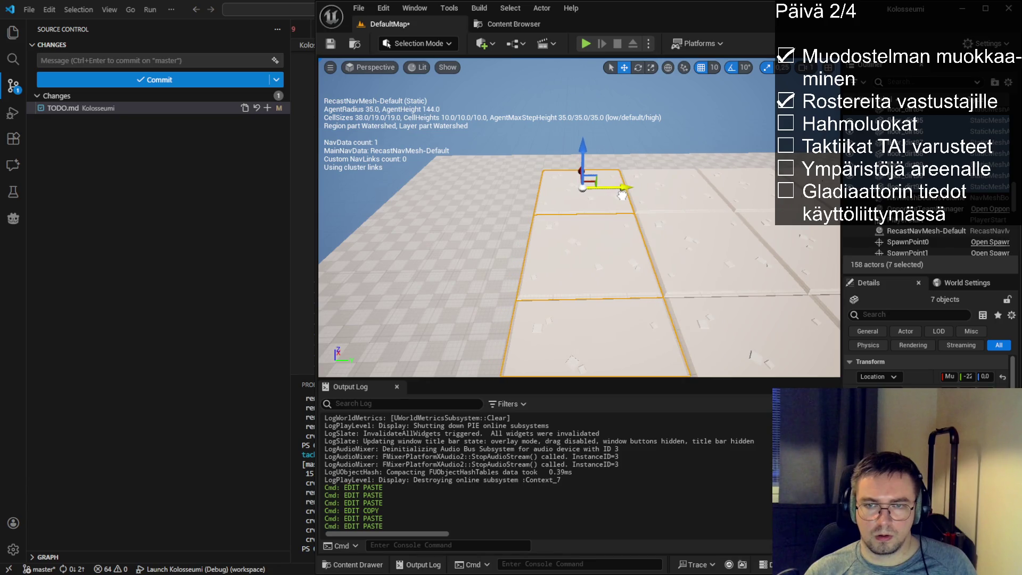
key(ctrl+v)
mouse_move(797, 186)
mouse_down()
mouse_move(611, 188)
mouse_move(532, 201)
mouse_move(516, 224)
mouse_up()
scroll(539, 202, down, 10)
click(383, 138)
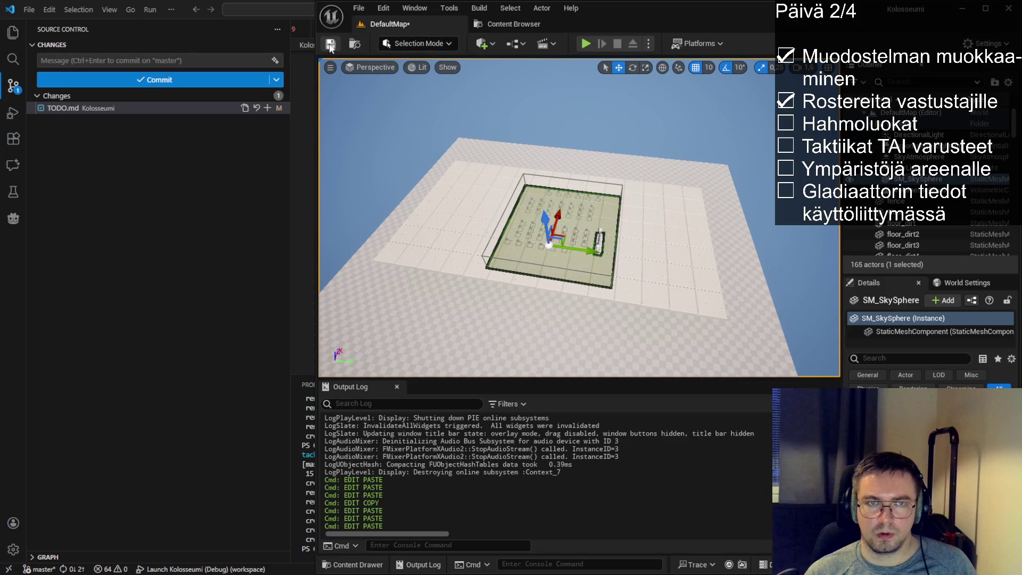
- Play-test the floored arena via Start Next Match, toggling full-width view, then stop
click(585, 44)
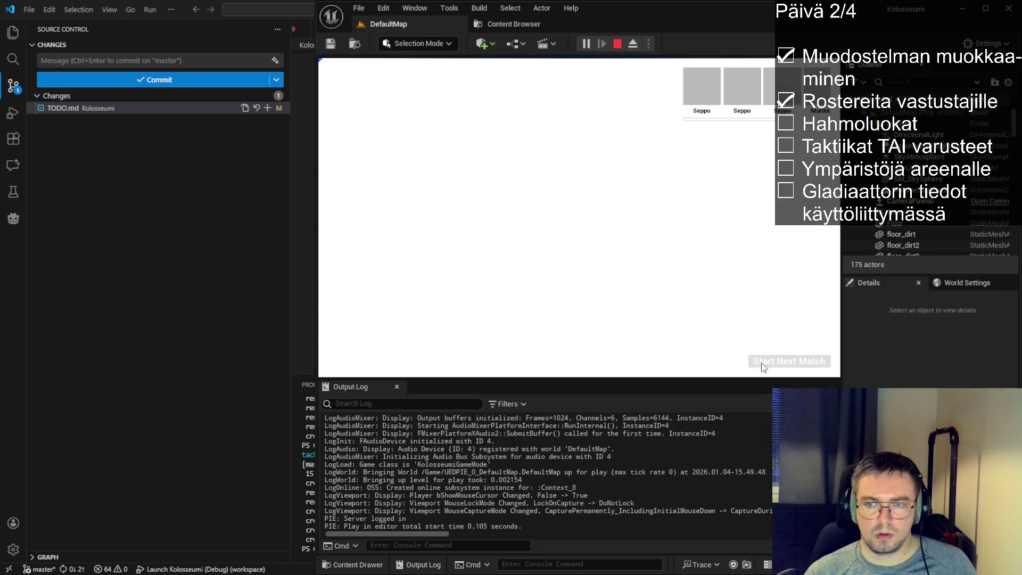
click(762, 361)
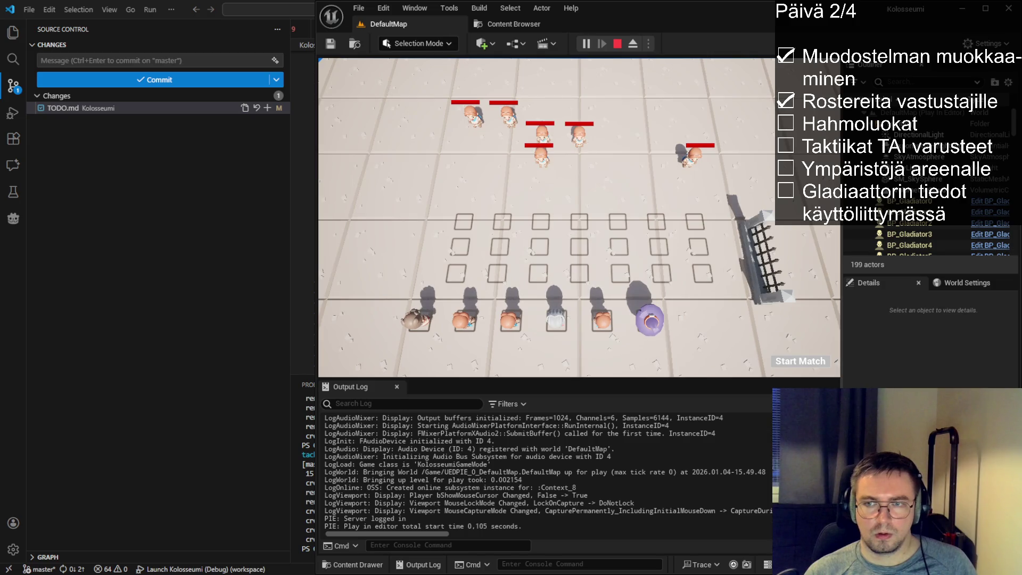
key(F11)
drag(1017, 214, 775, 210)
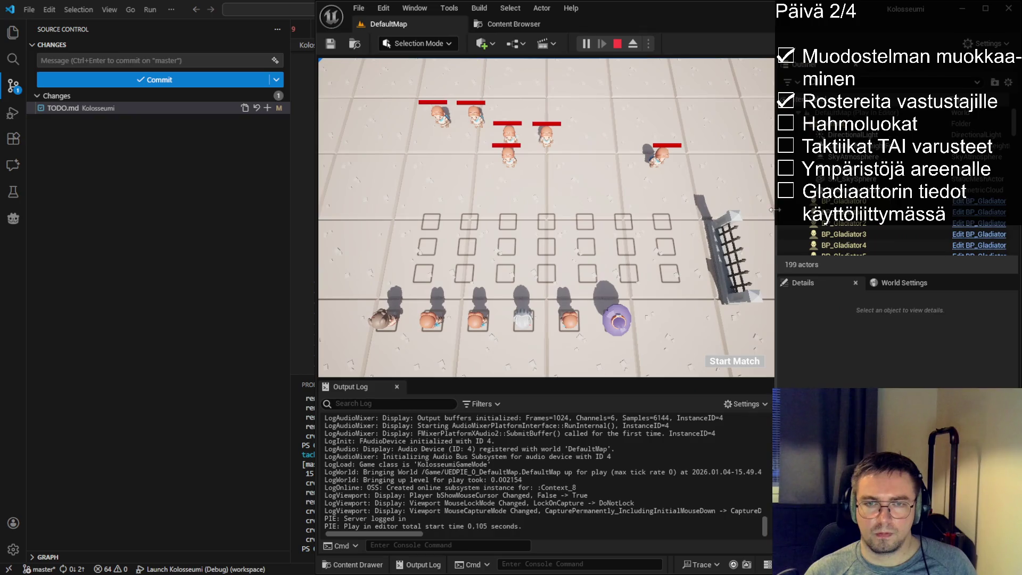
click(618, 43)
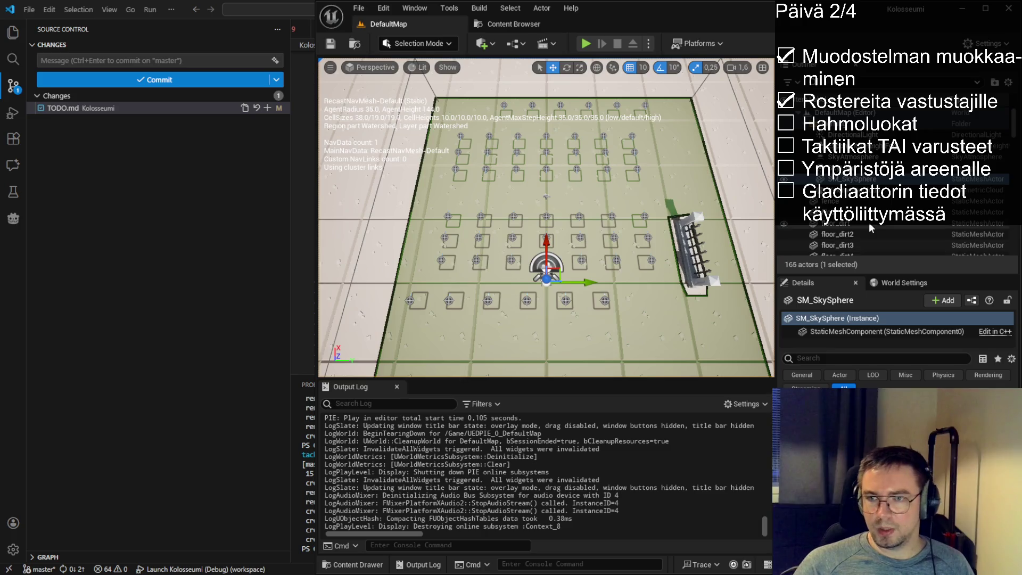
- In the Outliner, select the range floor_dirt through floor_dirt98
scroll(837, 180, down, 2)
click(851, 171)
scroll(861, 226, up, 2)
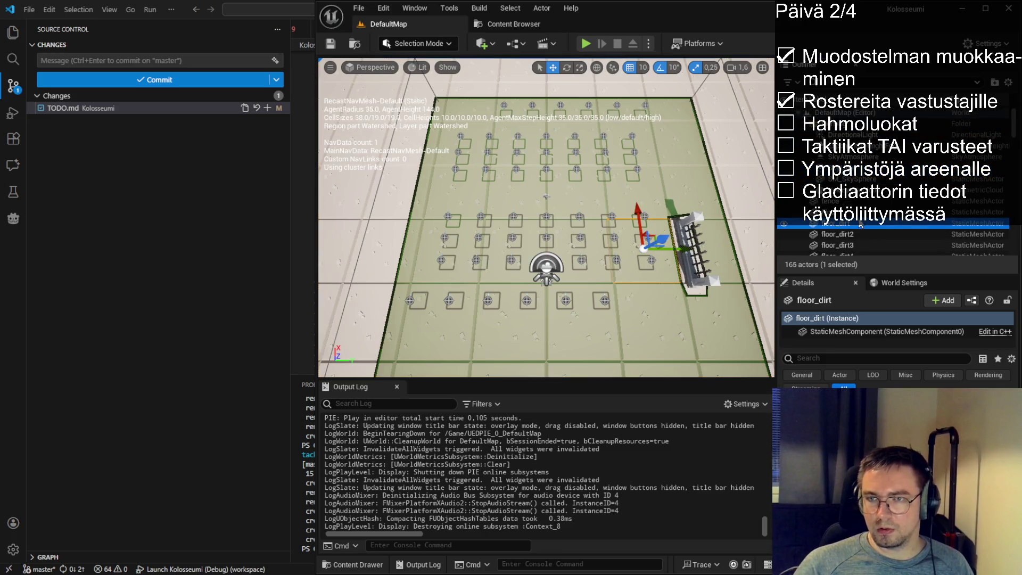
scroll(837, 228, down, 2)
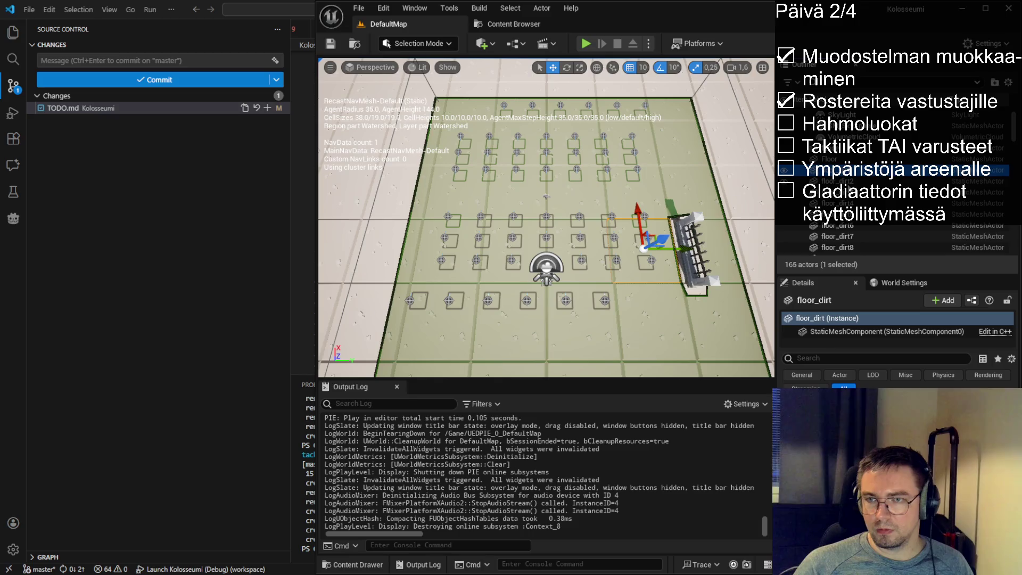
shift+click(838, 192)
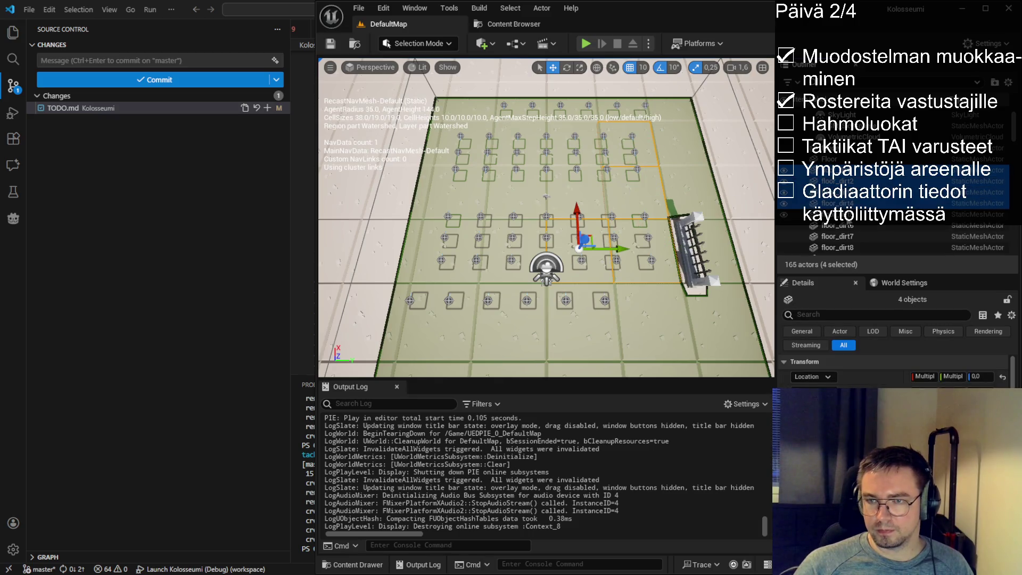
scroll(838, 226, down, 2)
shift+click(839, 170)
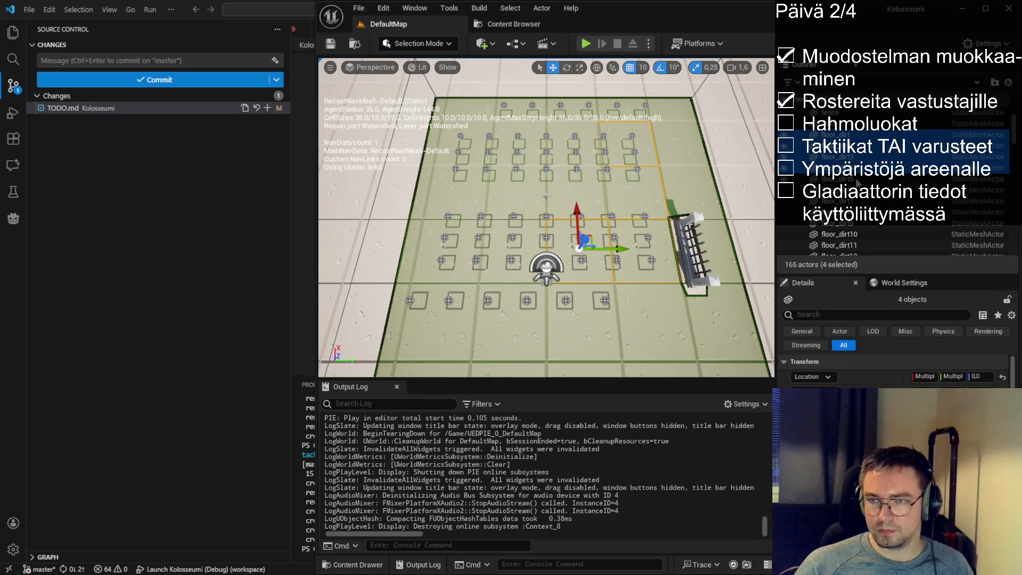
scroll(860, 226, down, 8)
shift+click(839, 123)
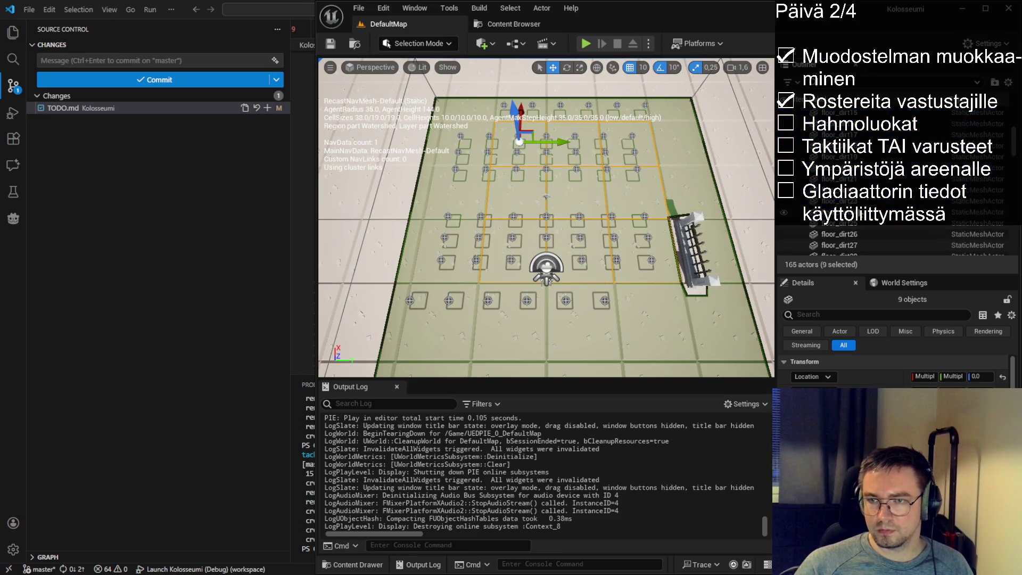
scroll(860, 227, down, 15)
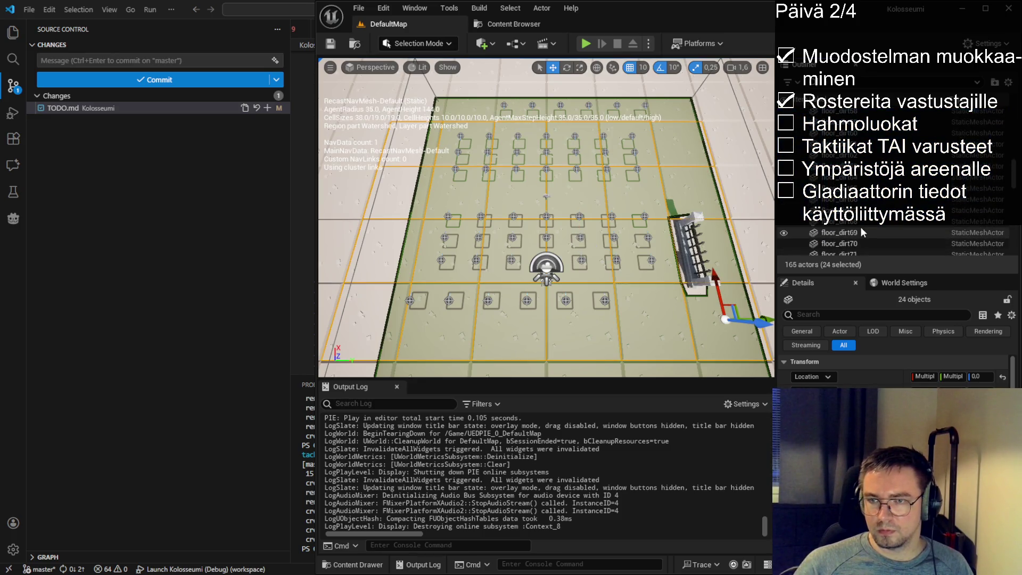
scroll(860, 226, down, 7)
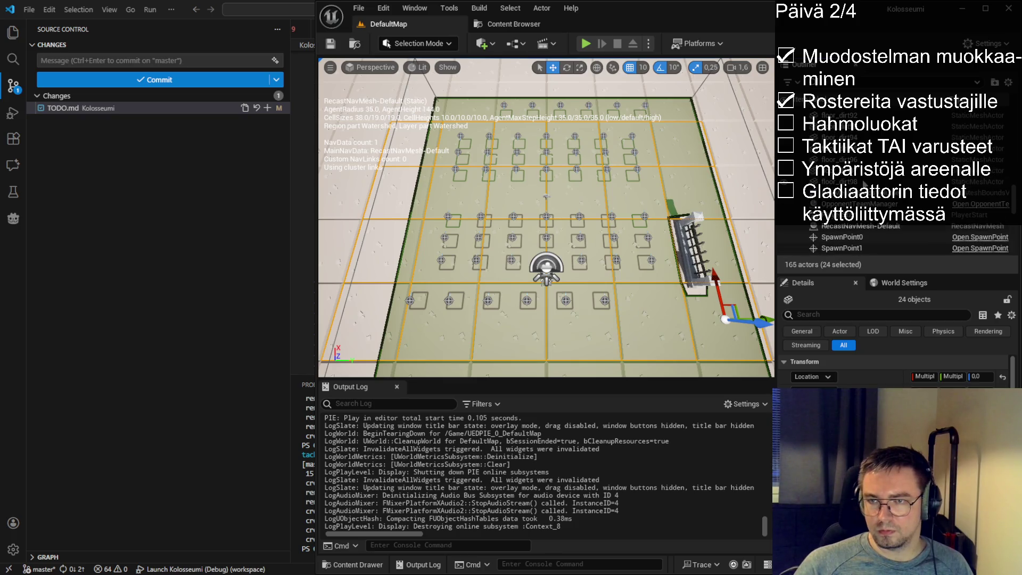
shift+click(864, 181)
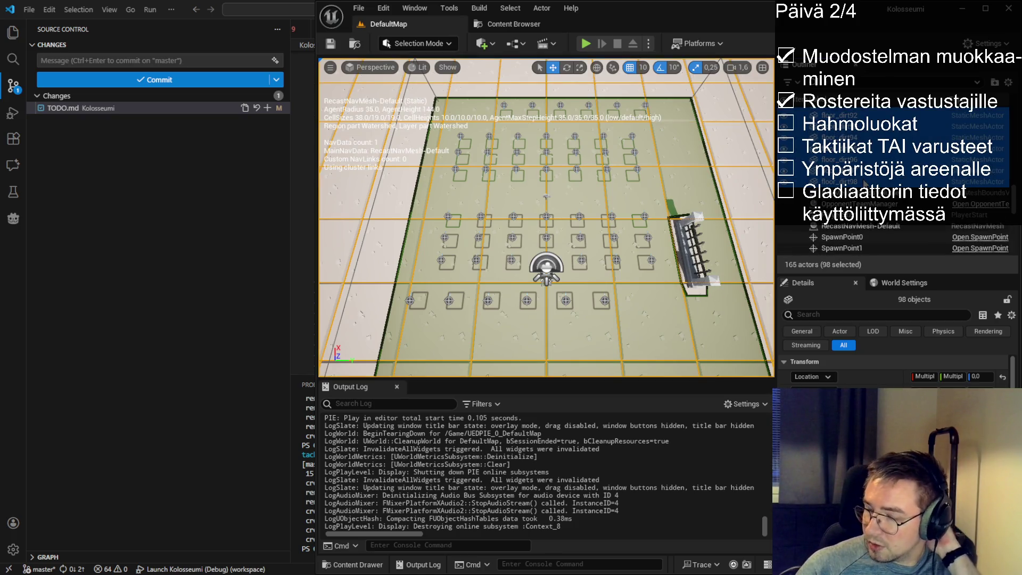
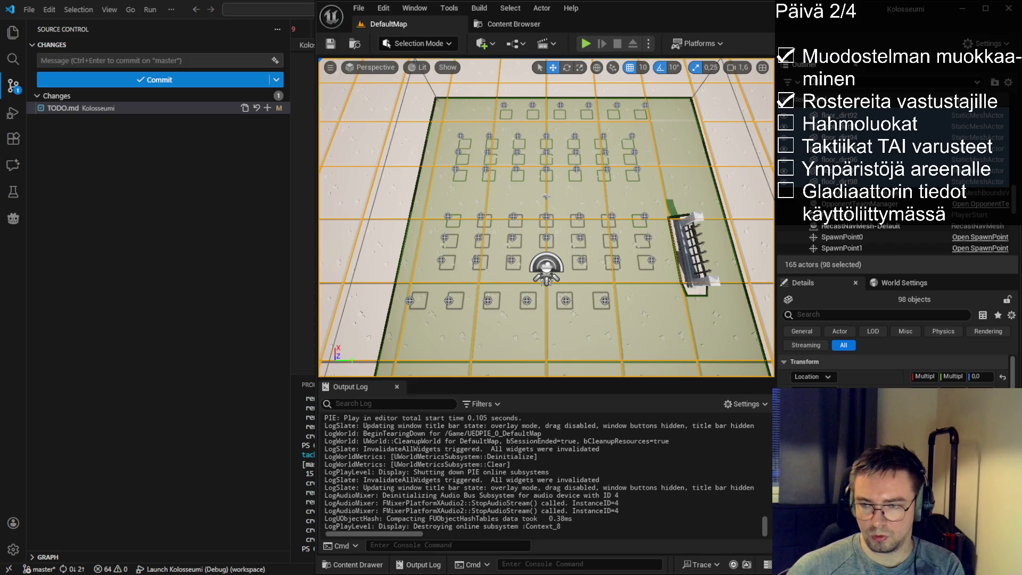
- Adjust the floor tile selection in the Outliner, then clear it
click(546, 195)
ctrl+click(853, 201)
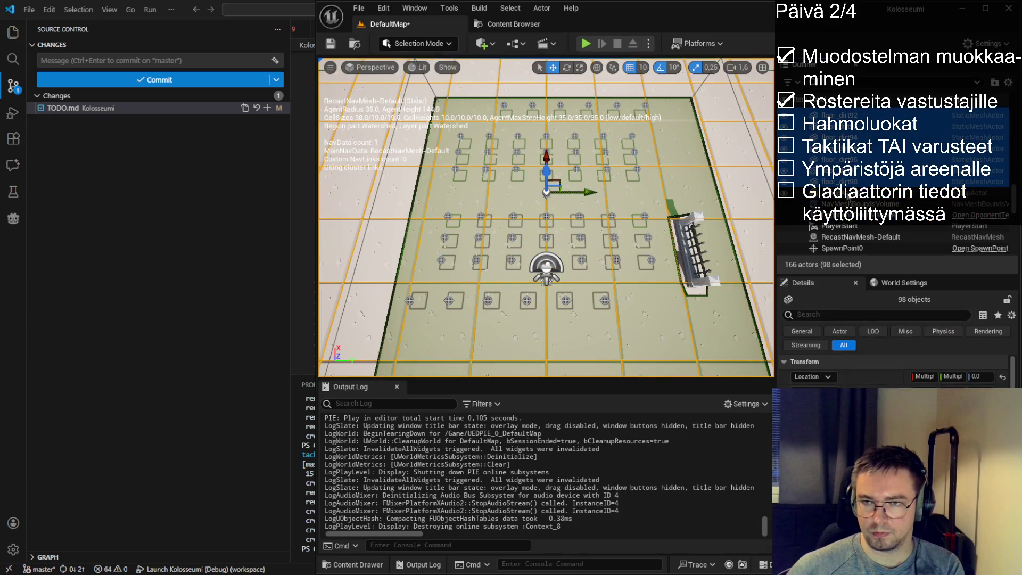
ctrl+click(853, 201)
scroll(1013, 212, up, 10)
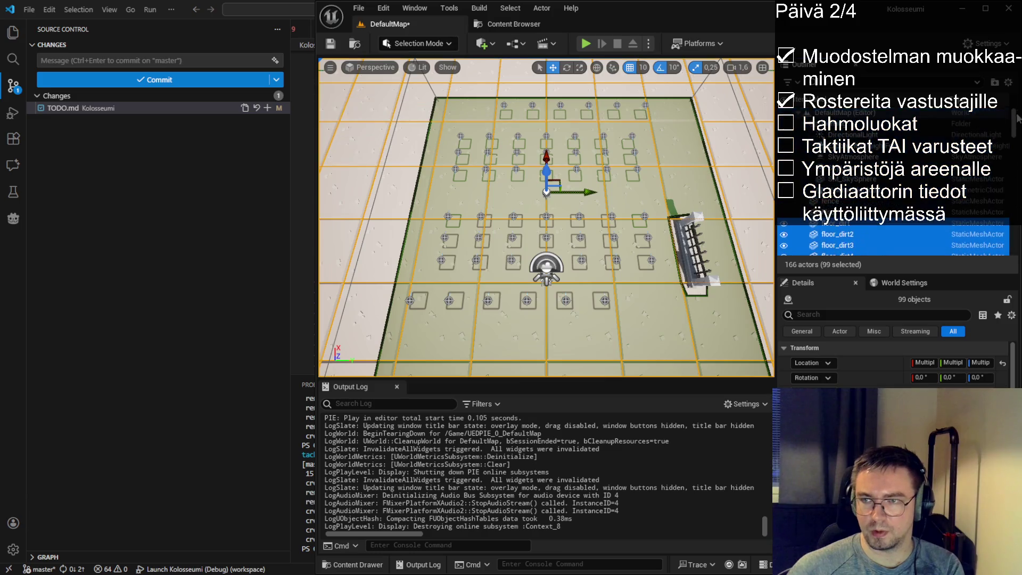
click(841, 114)
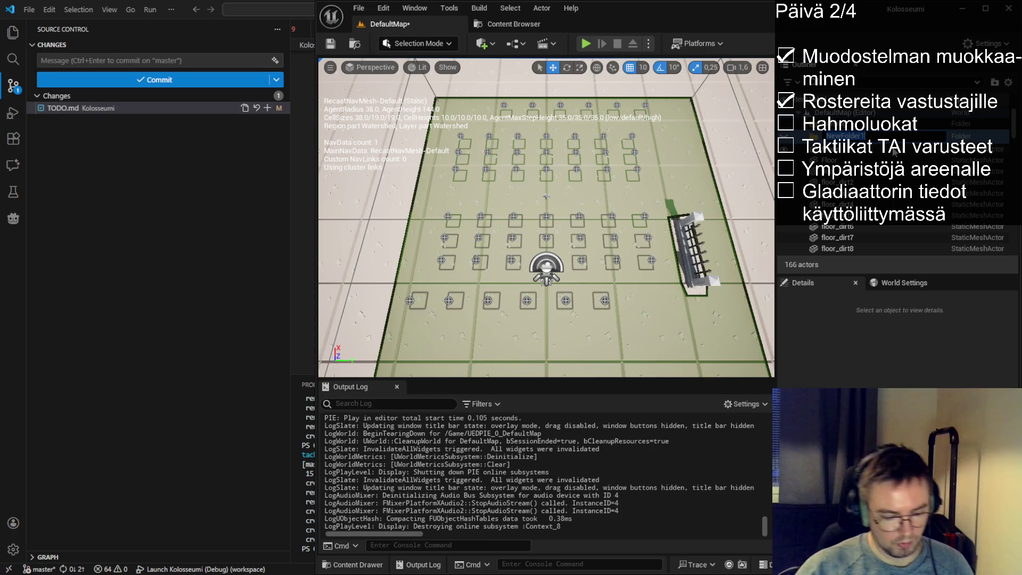
- Select all Floor actors with Shift+E, then collapse the Floor folder in the Outliner
click(889, 124)
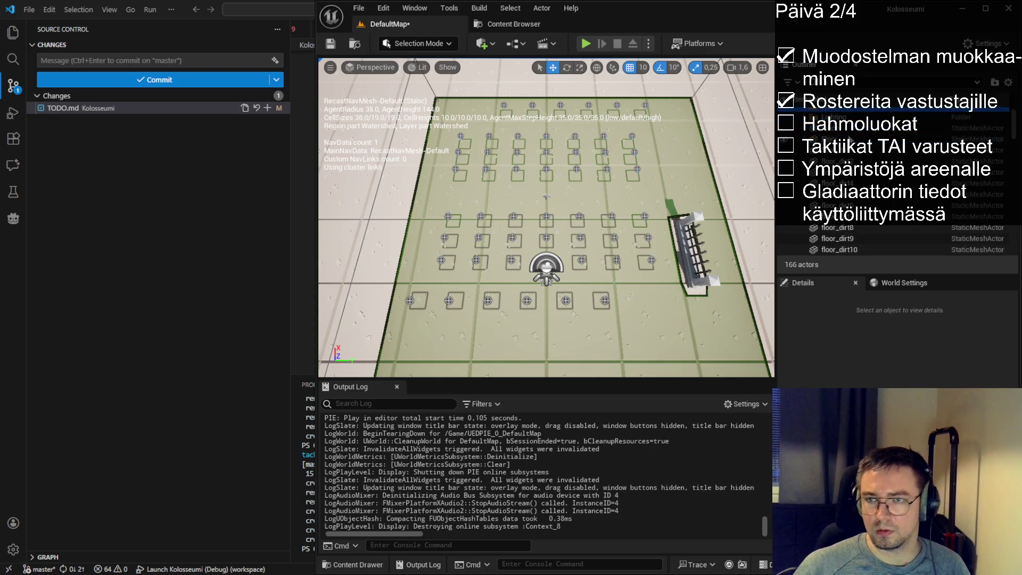
click(830, 157)
ctrl+click(831, 168)
key(shift+e)
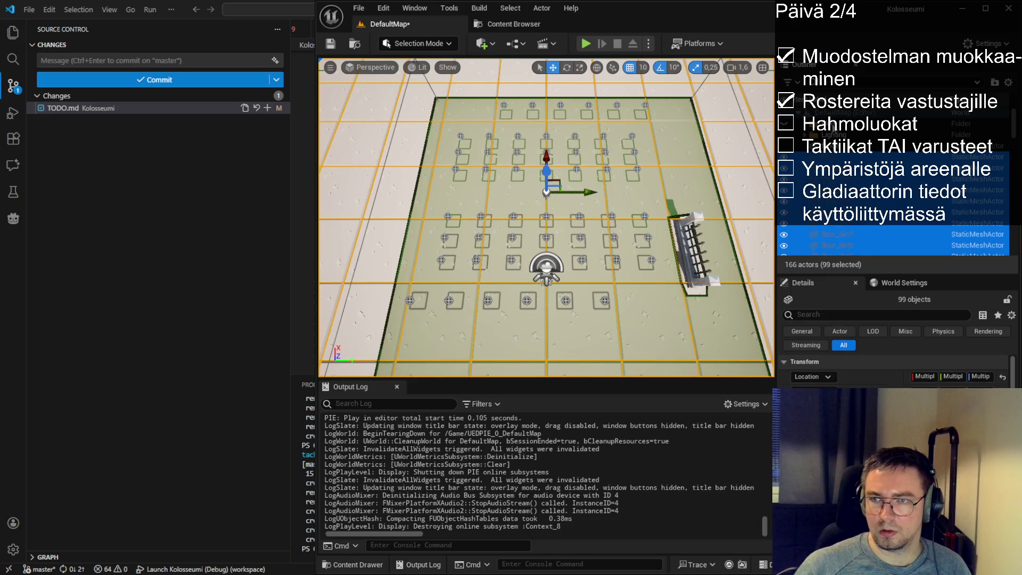
double_click(830, 123)
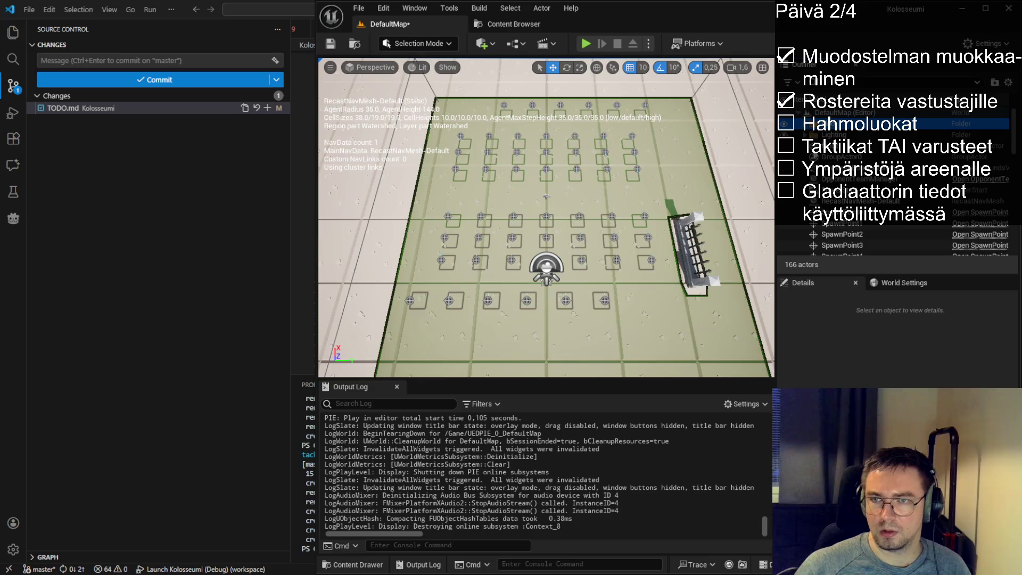
scroll(611, 183, down, 5)
scroll(611, 184, down, 1)
mouse_move(546, 224)
mouse_down()
mouse_move(554, 187)
mouse_move(697, 143)
mouse_up()
click(589, 43)
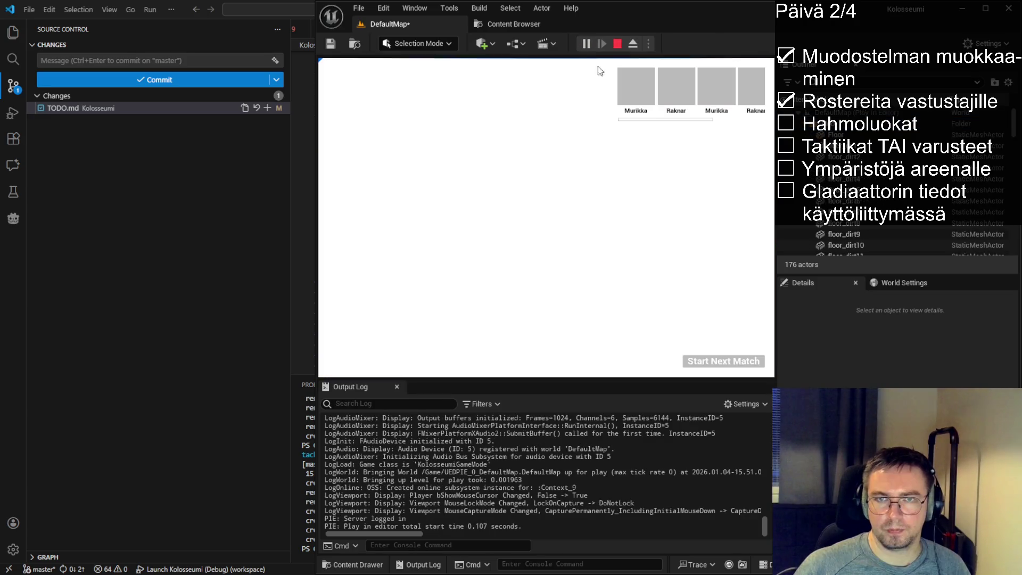
click(696, 365)
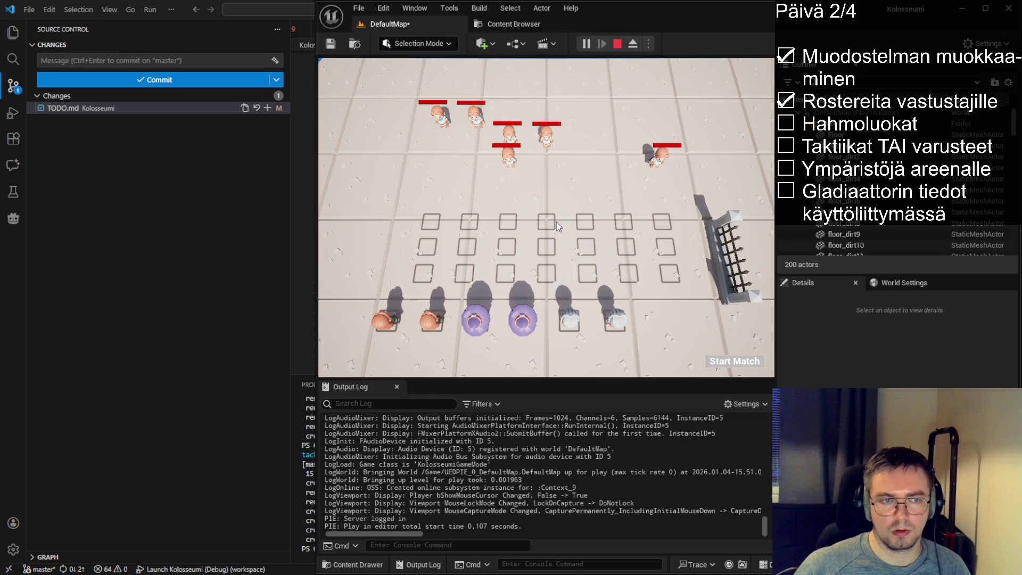
click(617, 45)
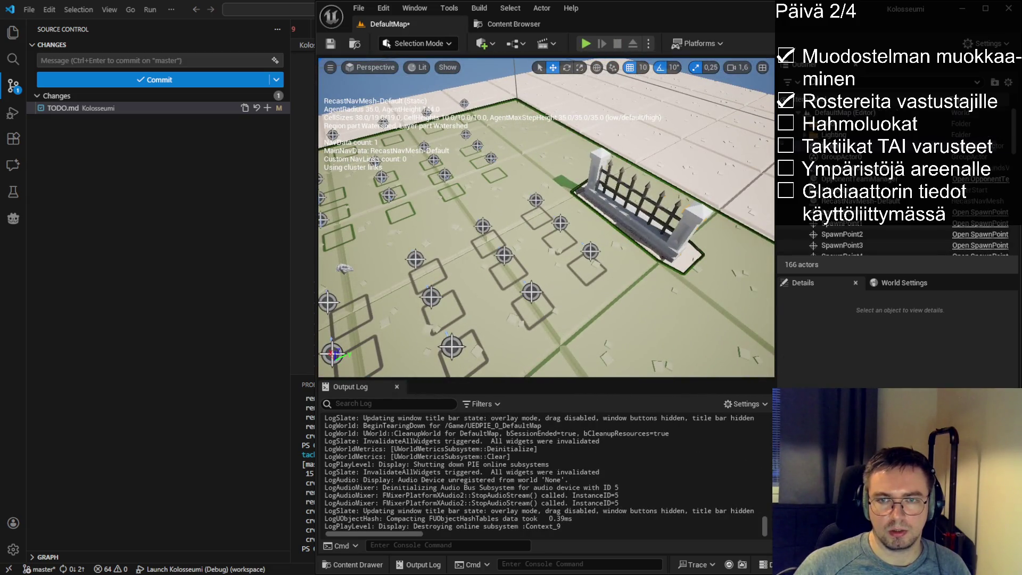
- Duplicate the edge fence as fence2 and slide it alongside the original
click(639, 208)
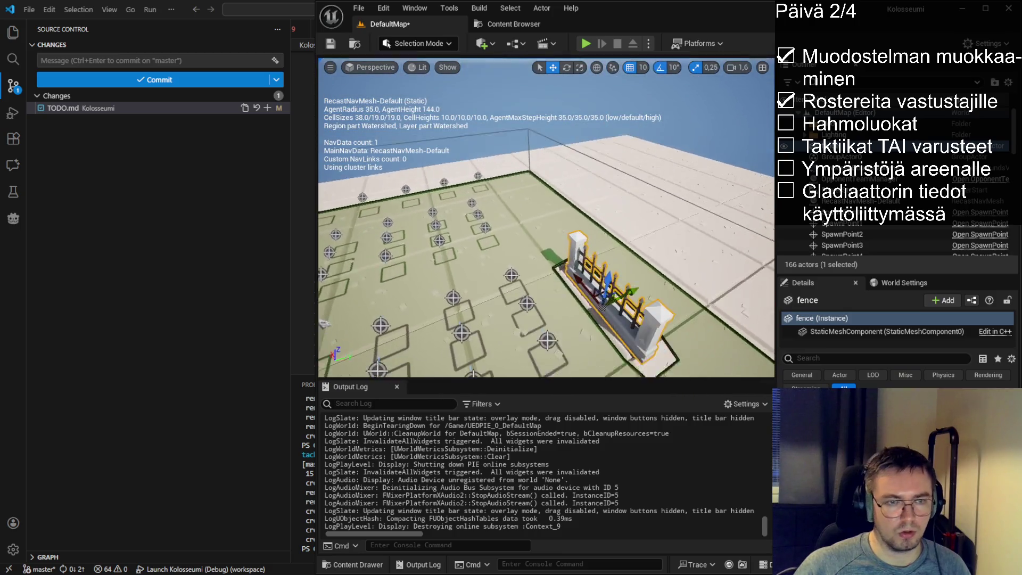
key(w)
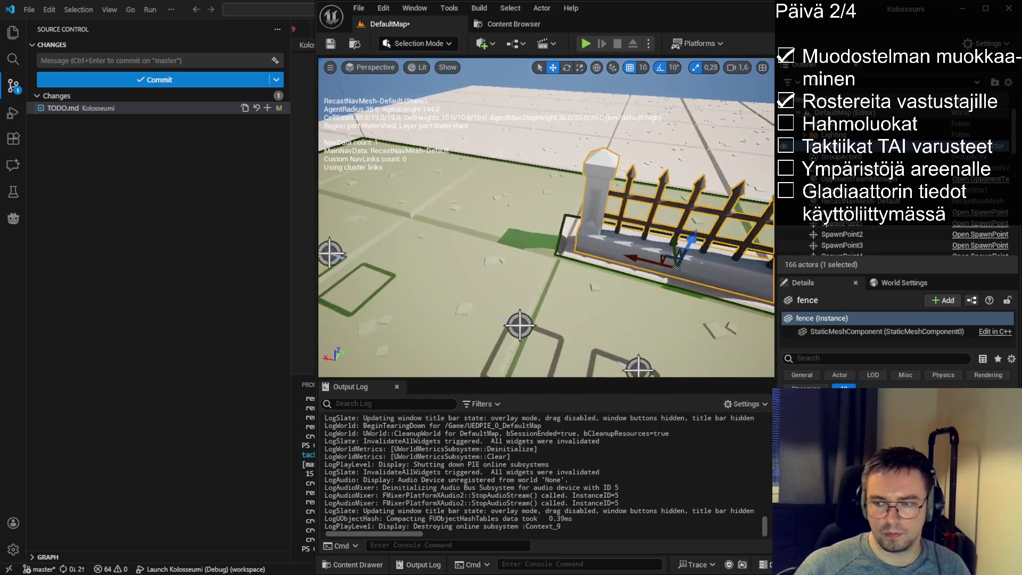
key(s)
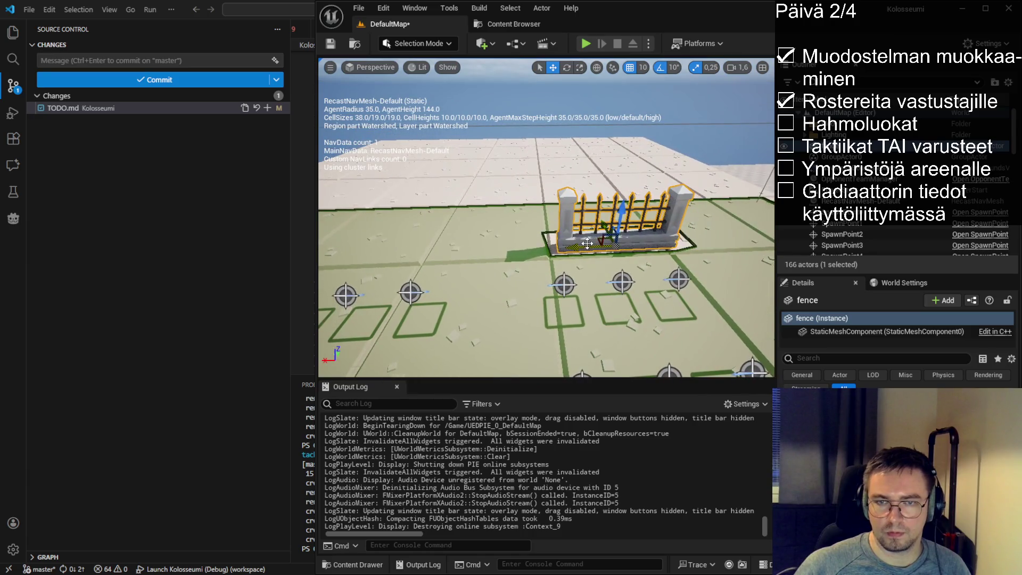
key(ctrl+c)
key(ctrl+v)
mouse_move(615, 244)
mouse_down()
mouse_move(472, 251)
mouse_move(482, 250)
mouse_up()
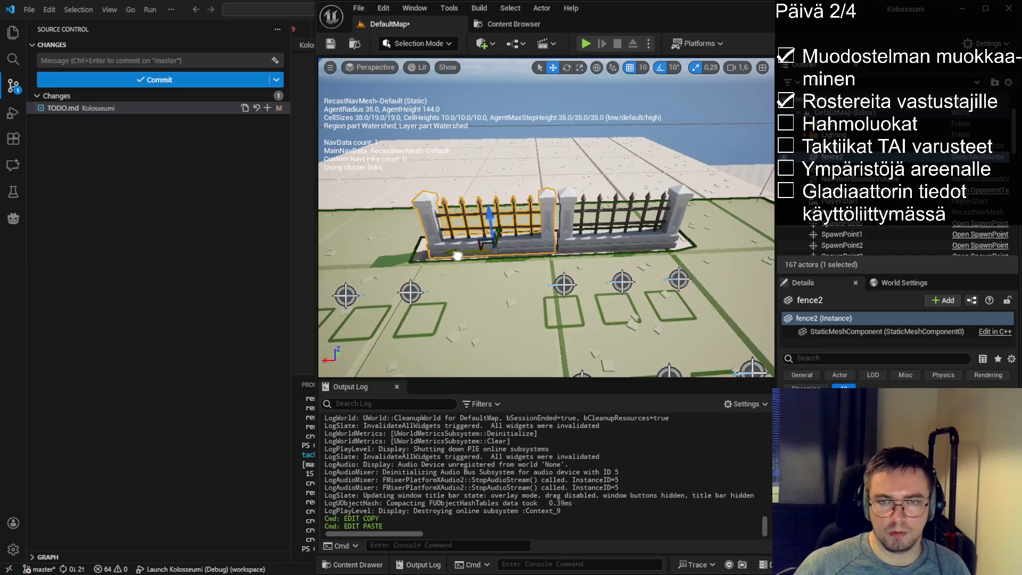
- Copy both fence sections and paste them to make two more sections
scroll(459, 256, down, 2)
key(w)
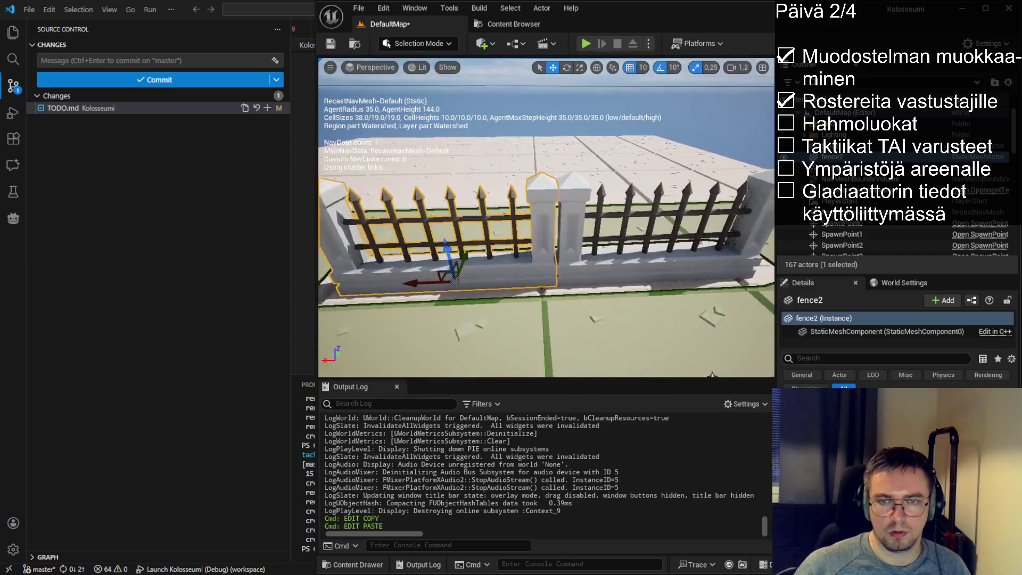
key(s)
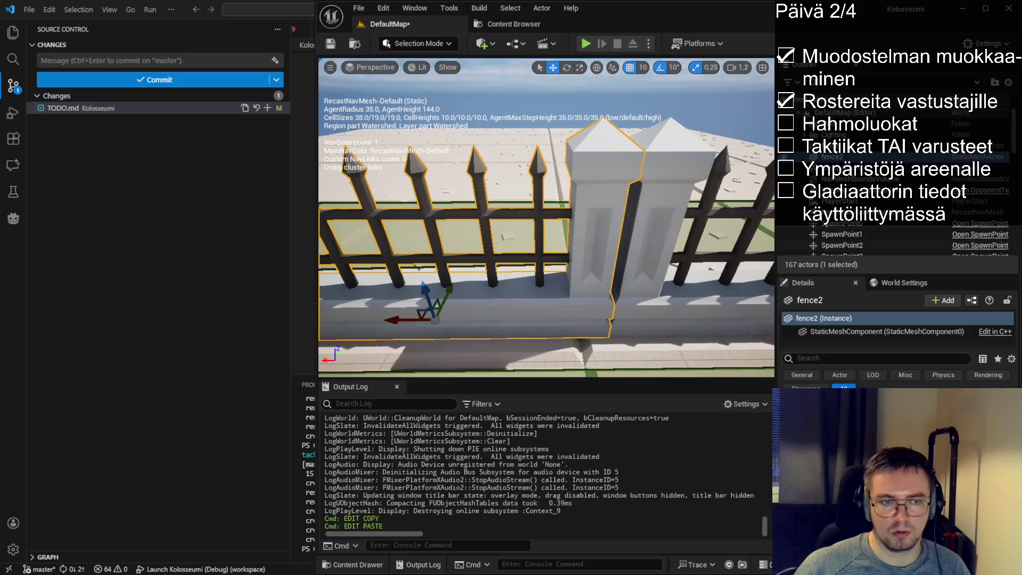
key(s)
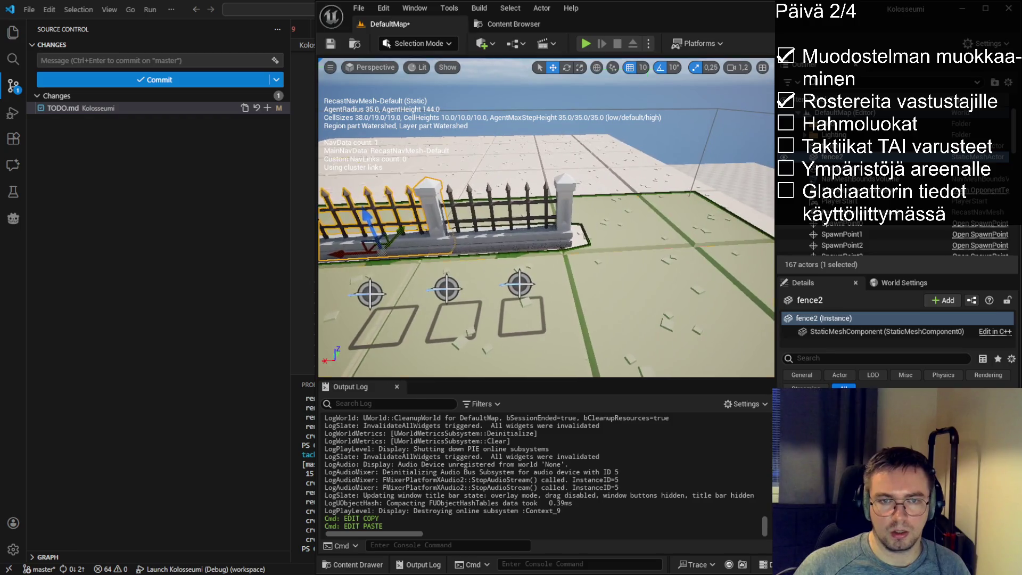
key(ctrl+a)
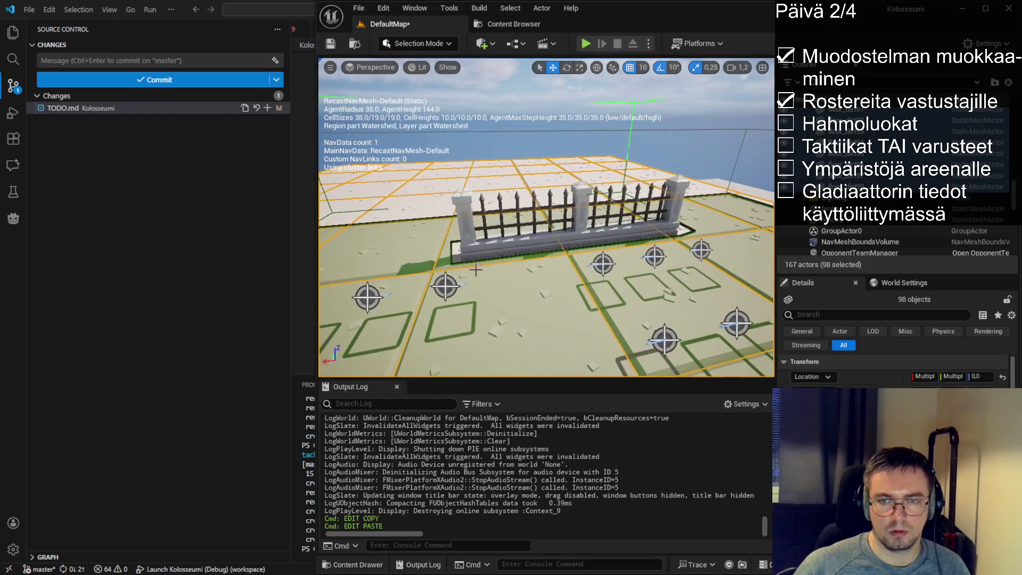
key(ctrl+z)
ctrl+click(615, 234)
key(ctrl+c)
key(ctrl+v)
key(f)
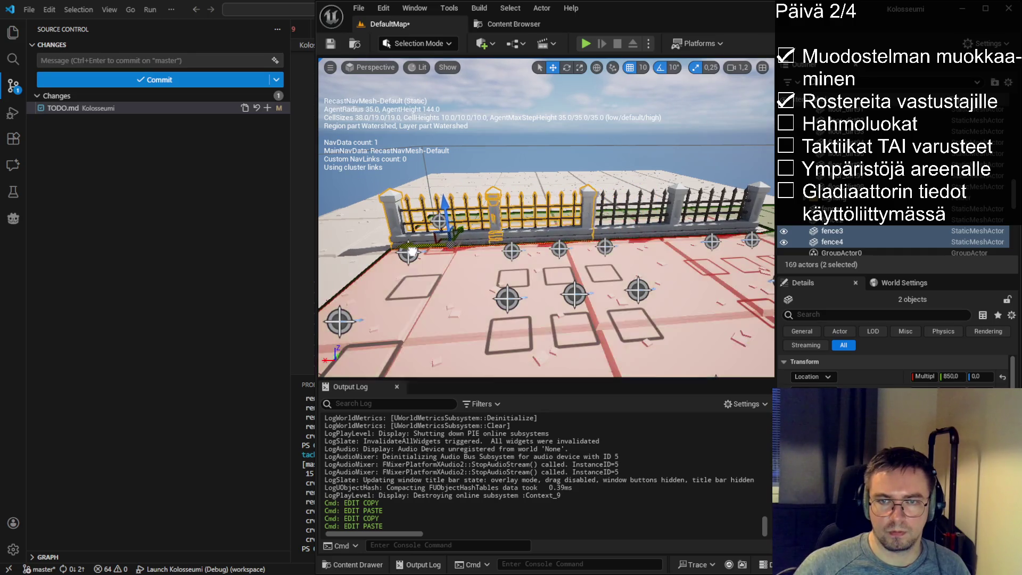
- Select all the floor tiles with Shift+E and inspect a white pillar up close
click(539, 270)
key(shift+e)
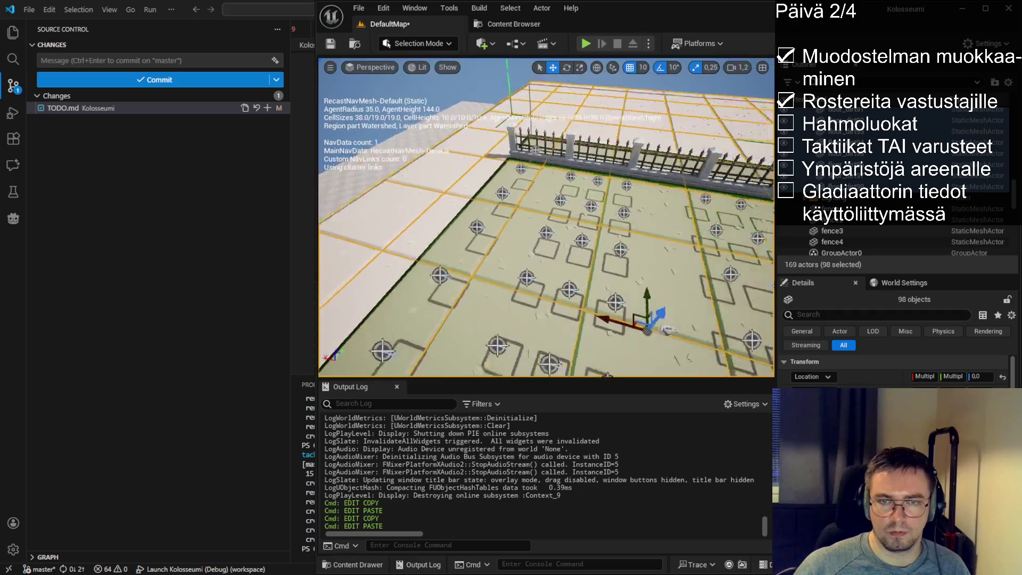
key(w)
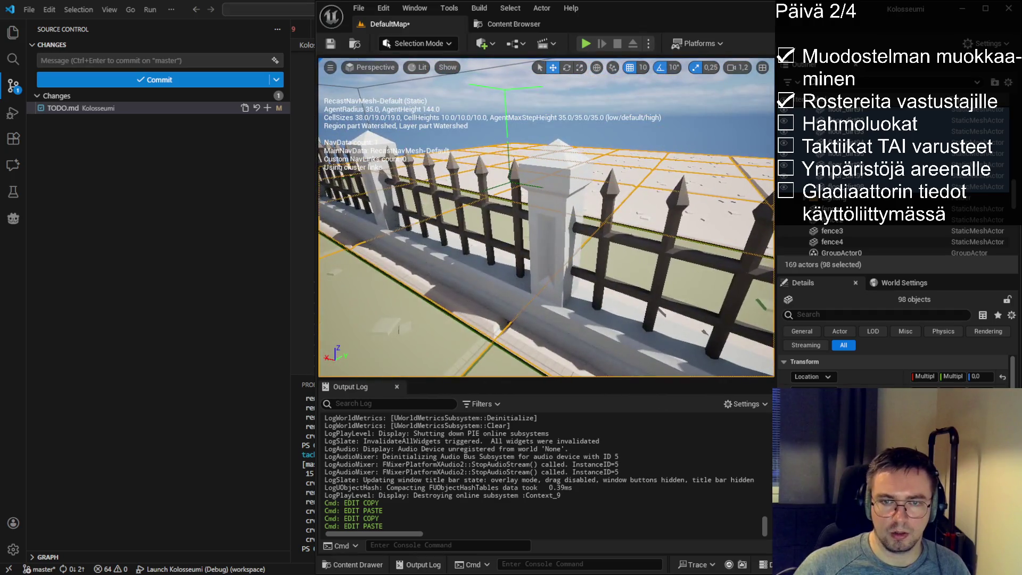
key(s)
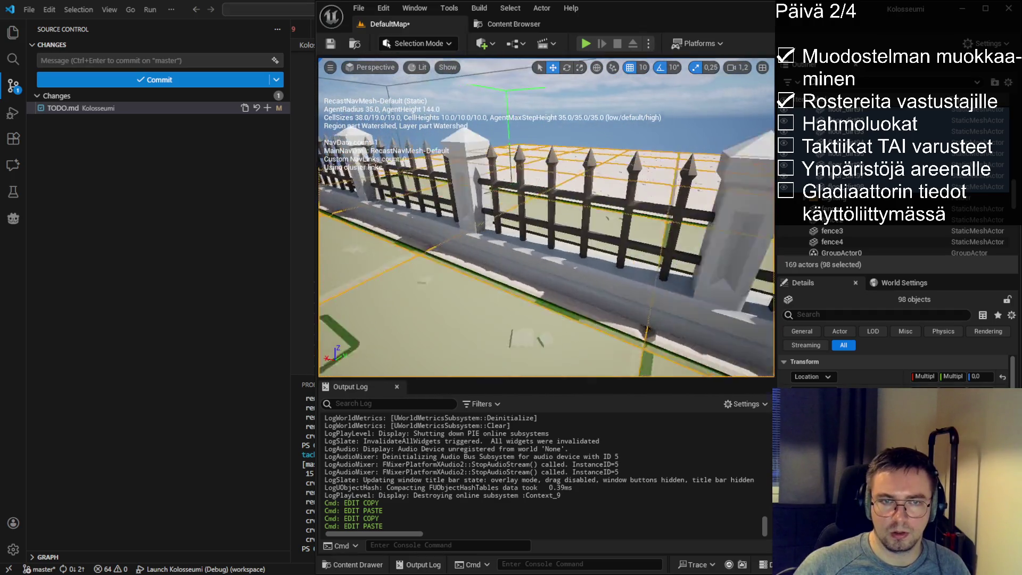
key(s)
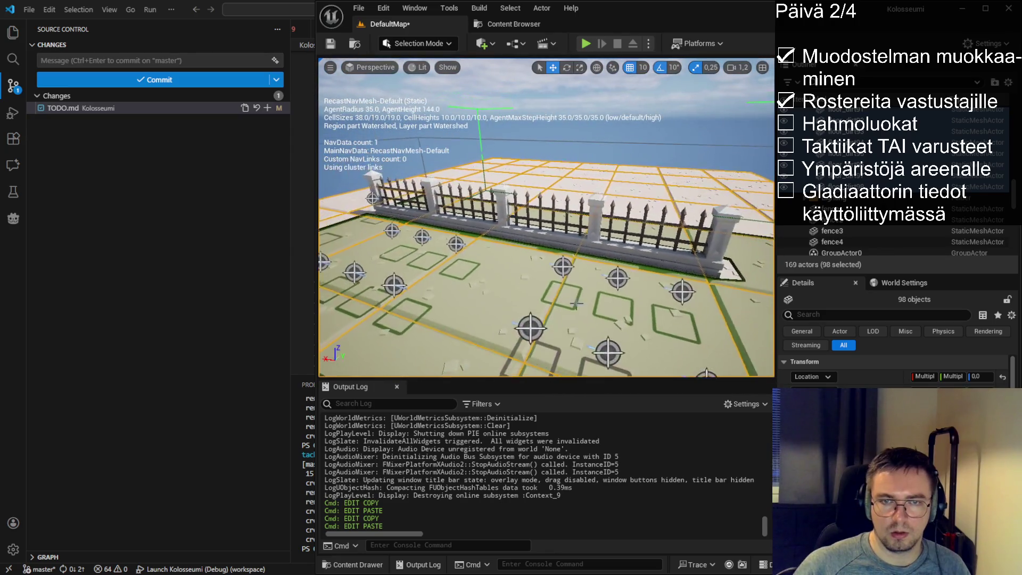
- Select fence2 and check the join at its fence pillar from the side
click(564, 213)
key(w)
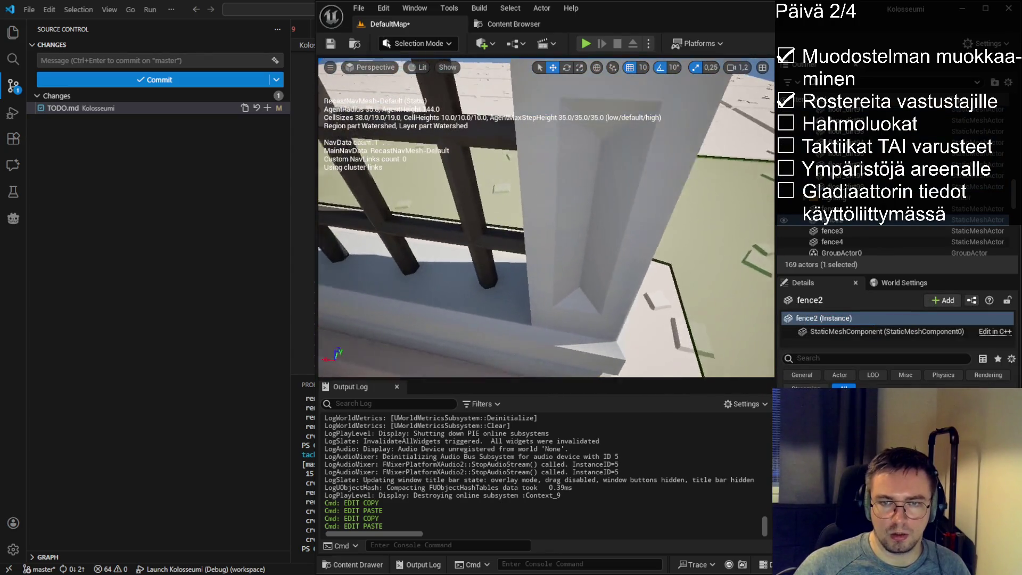
key(d)
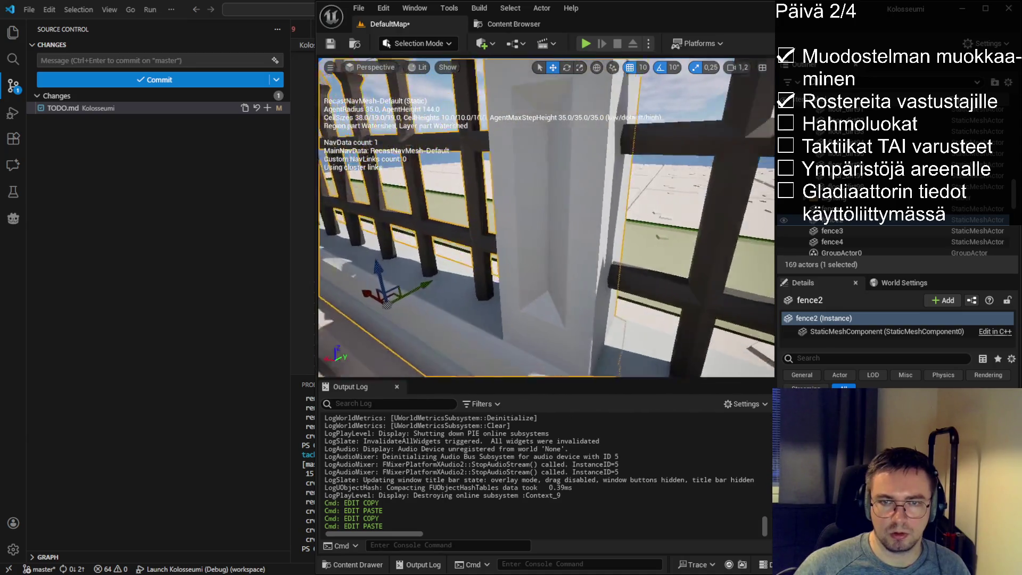
key(s)
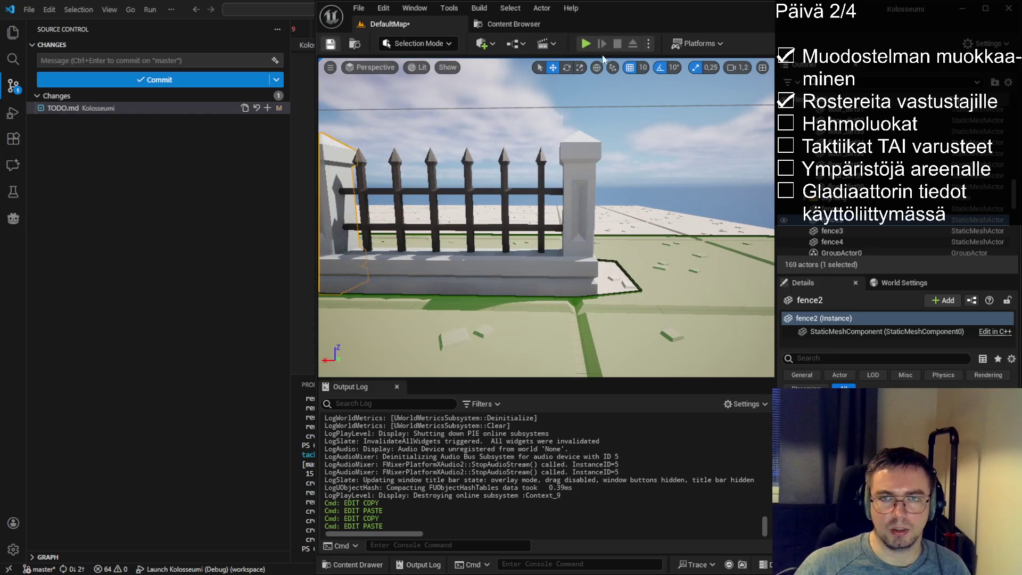
- Run a quick playtest, stop it, and look over fence2 and the arena
click(585, 43)
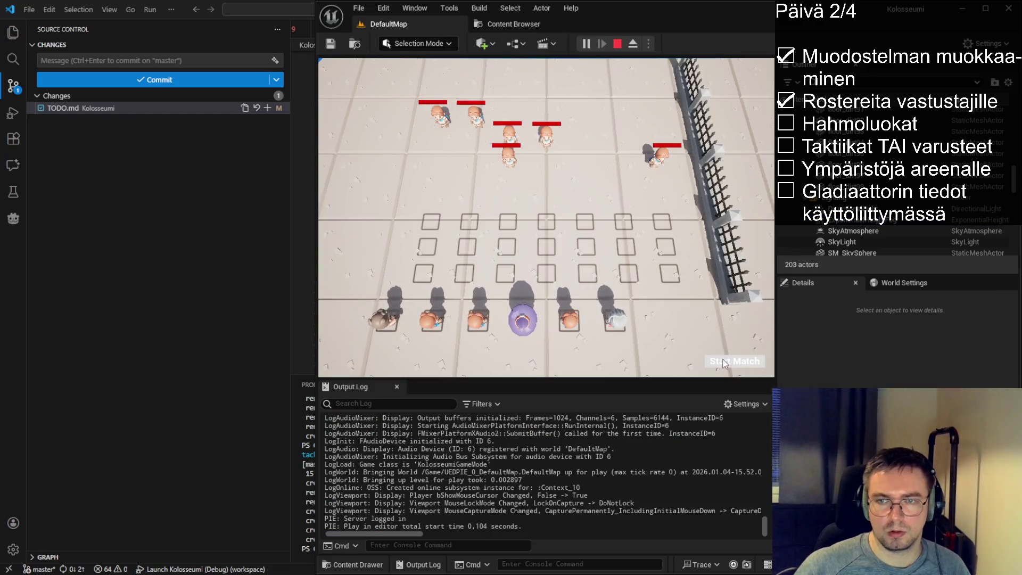
click(617, 43)
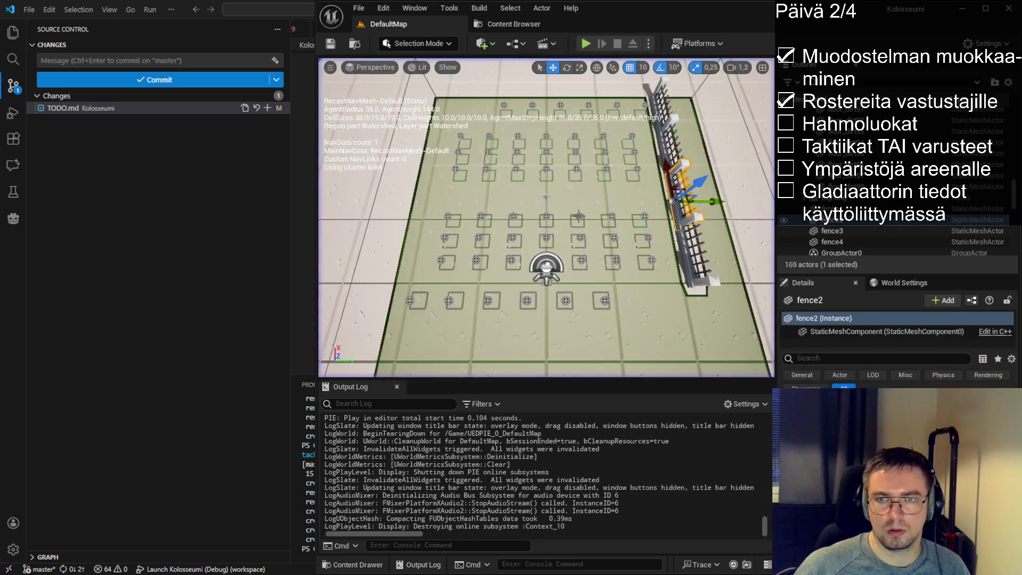
key(w)
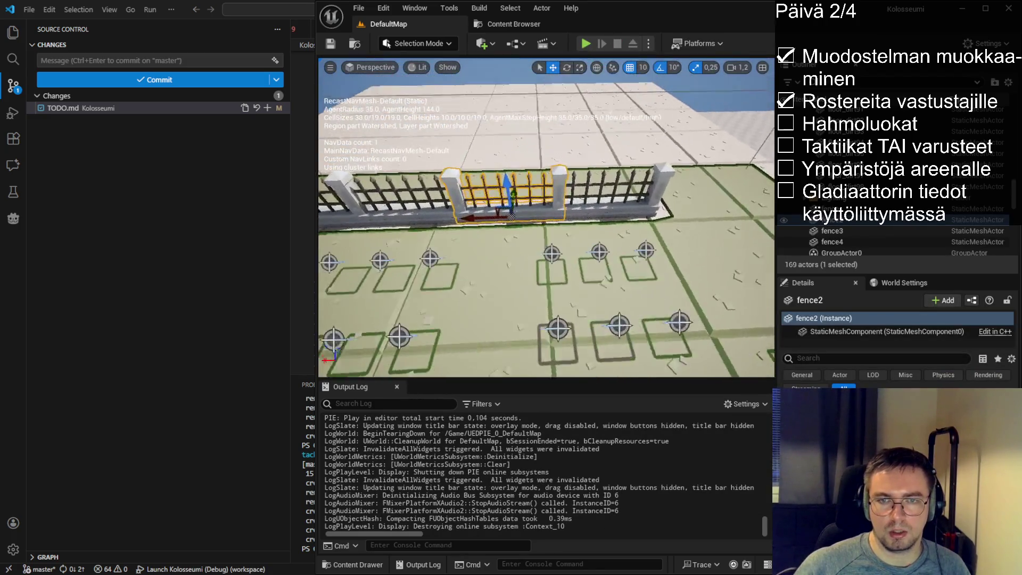
key(w)
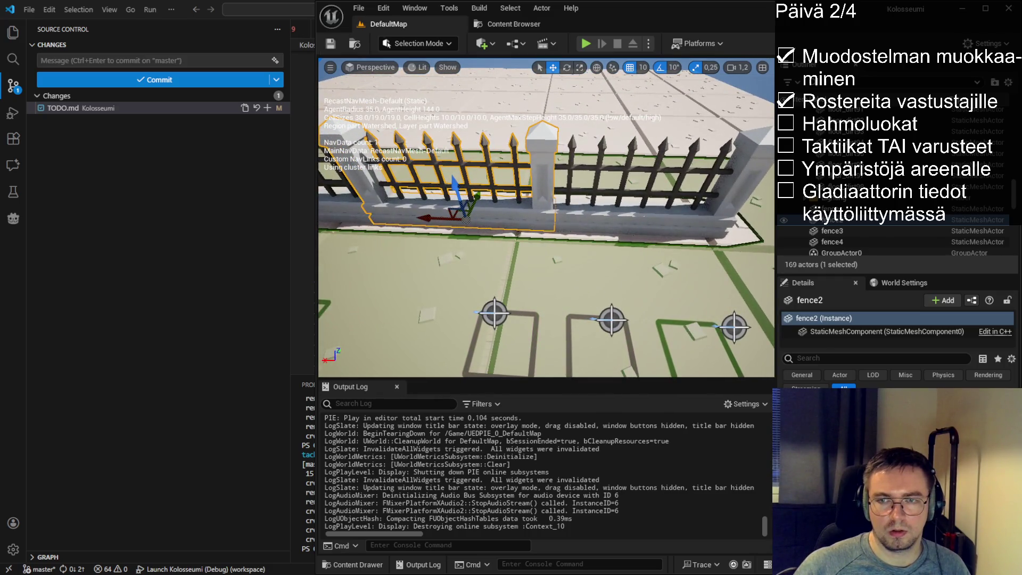
key(s)
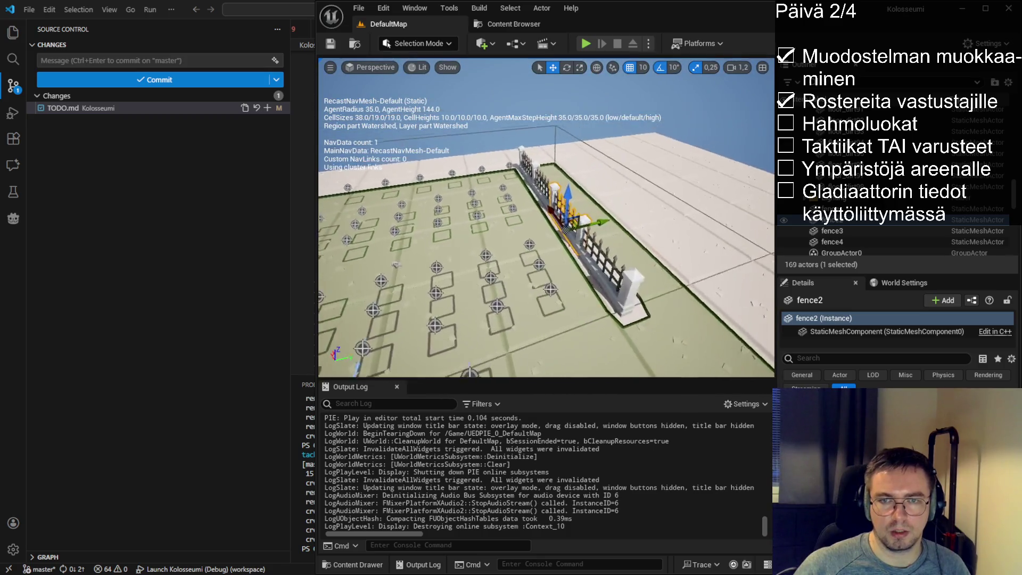
- Select the original fence, look along the arena, and start Play In Editor again
click(625, 232)
mouse_move(572, 238)
mouse_down()
mouse_move(535, 237)
mouse_move(548, 238)
mouse_up()
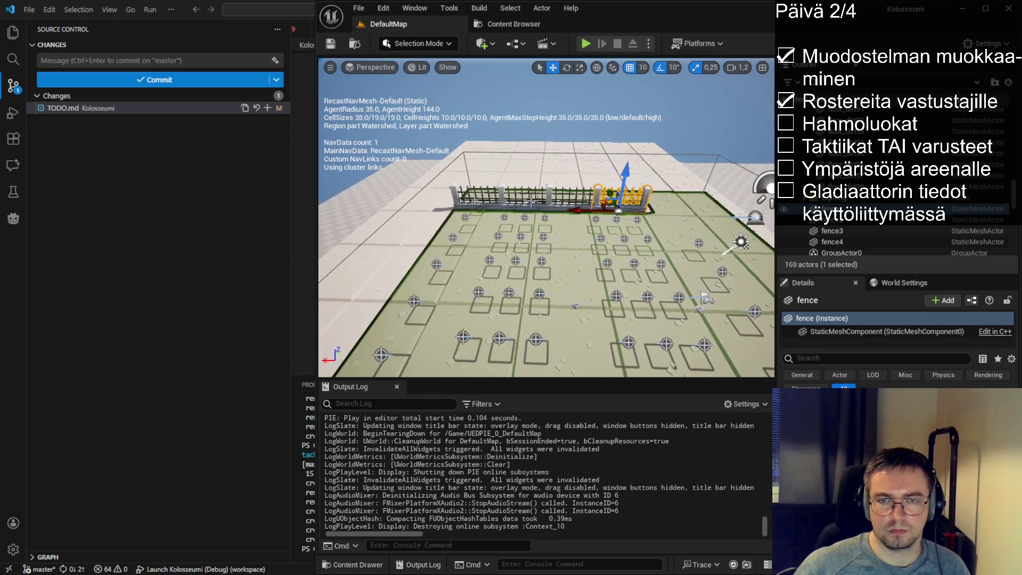
click(585, 43)
click(704, 359)
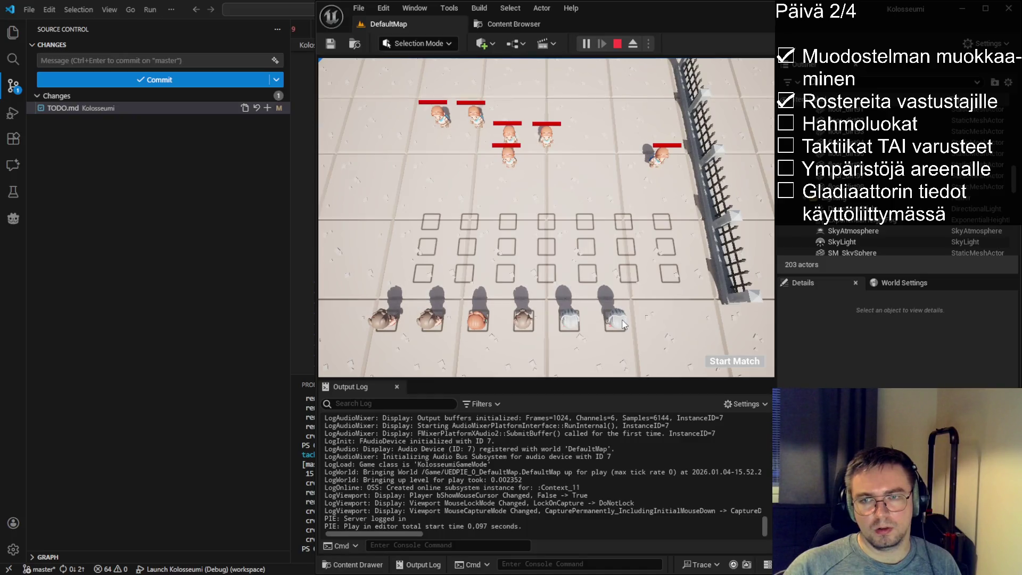
- Stop the playtest and delete the left fence section, fence4
drag(776, 282, 881, 275)
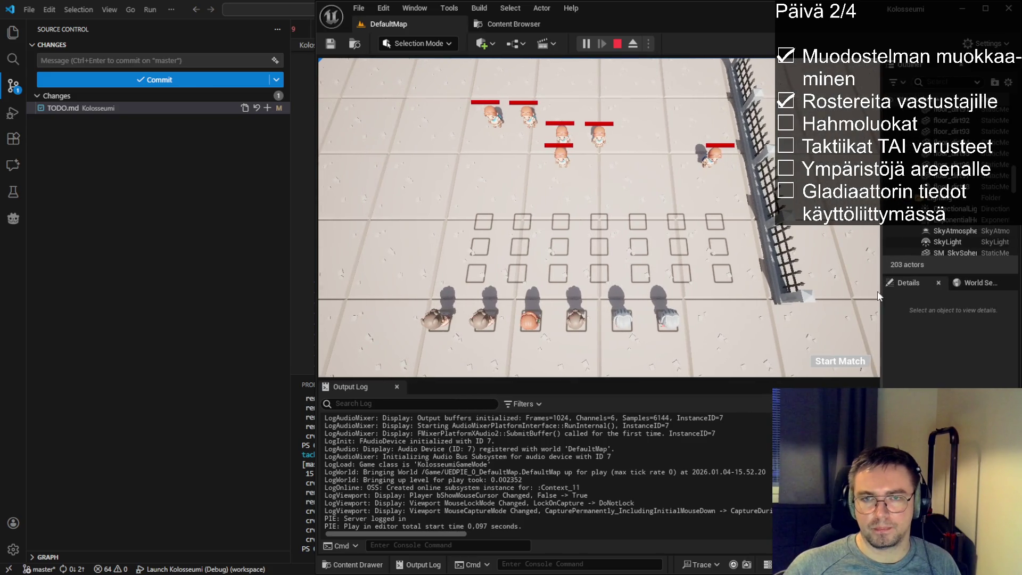
click(617, 43)
drag(498, 197, 498, 197)
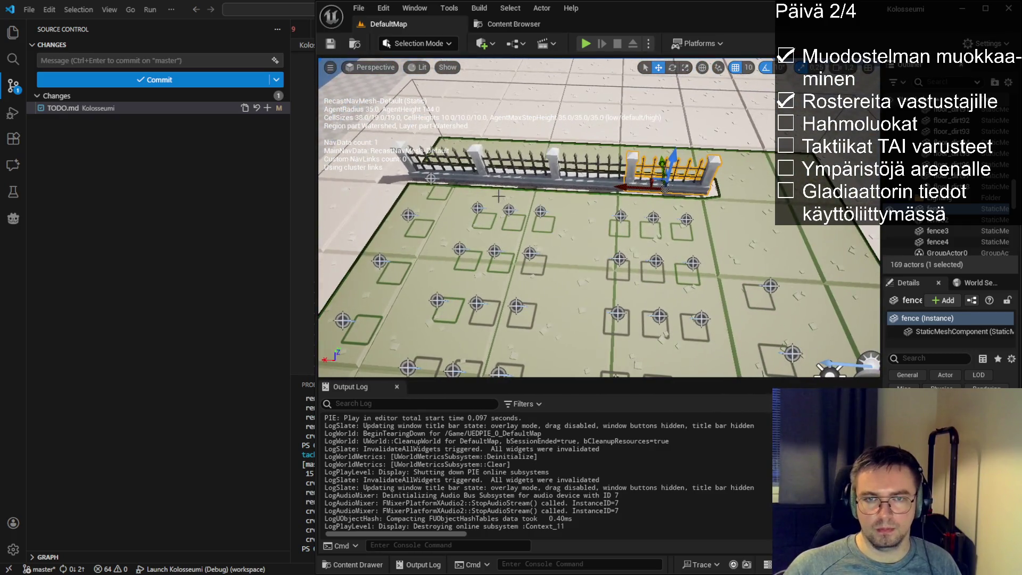
click(464, 177)
ctrl+click(516, 183)
ctrl+click(591, 181)
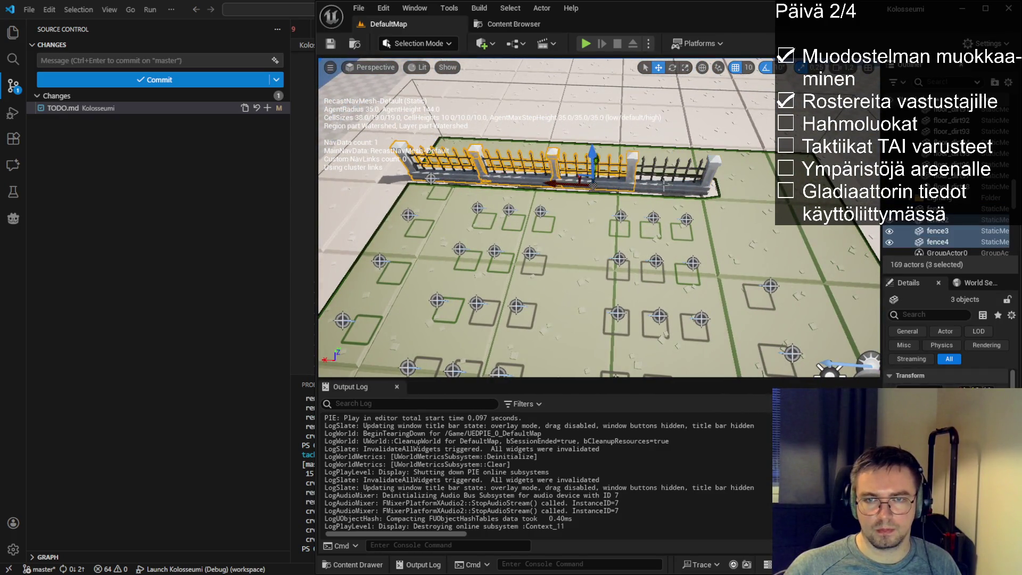
ctrl+click(665, 186)
click(465, 179)
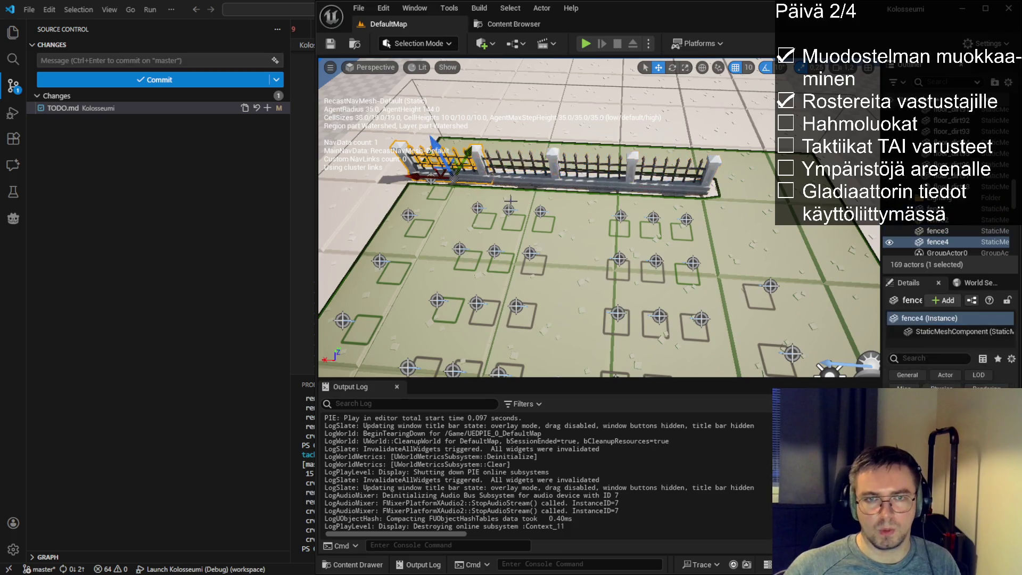
key(Delete)
- Copy the remaining three fence sections and paste a duplicate set
click(524, 181)
ctrl+click(591, 181)
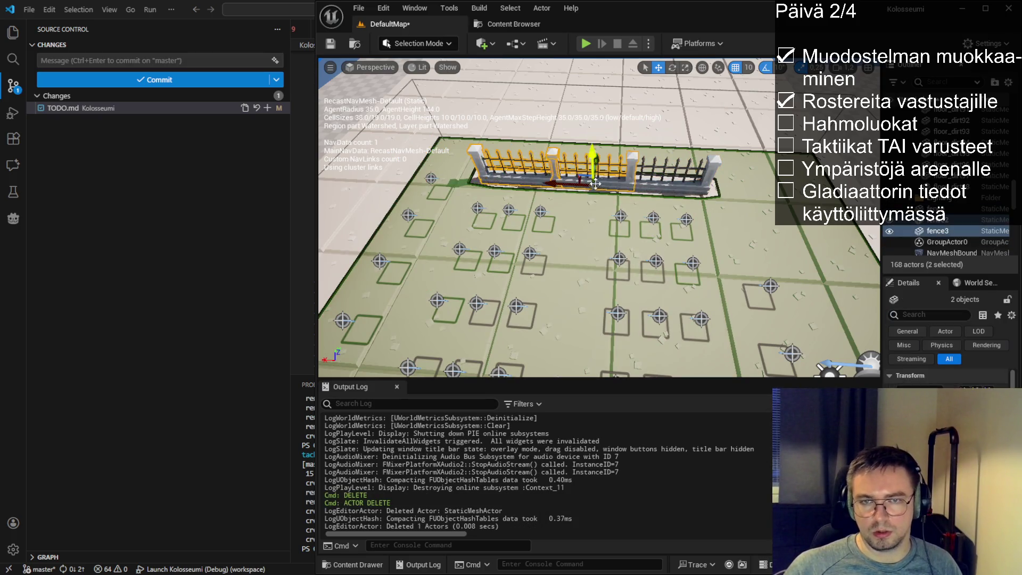
ctrl+click(663, 187)
scroll(618, 228, down, 6)
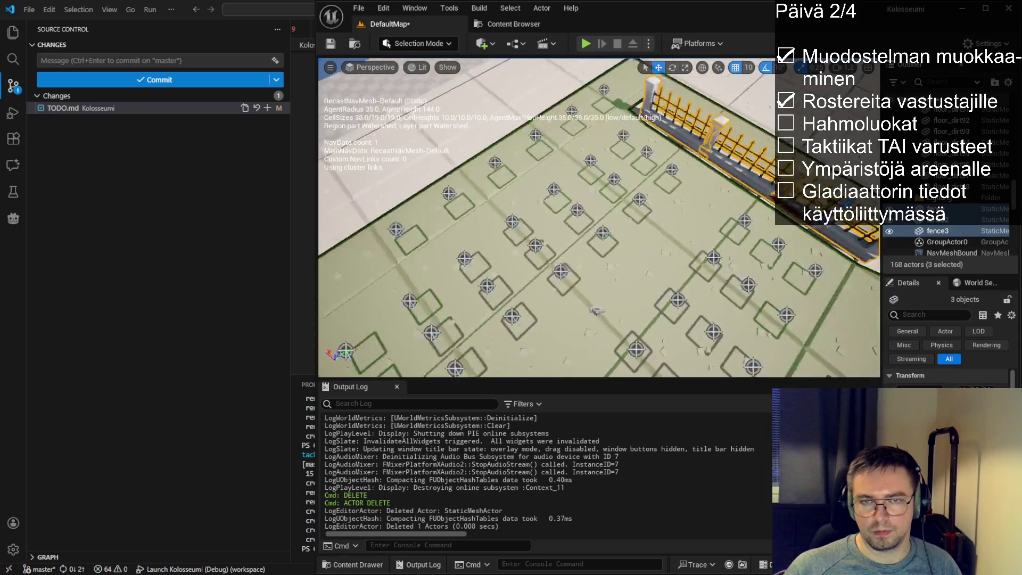
scroll(624, 234, up, 6)
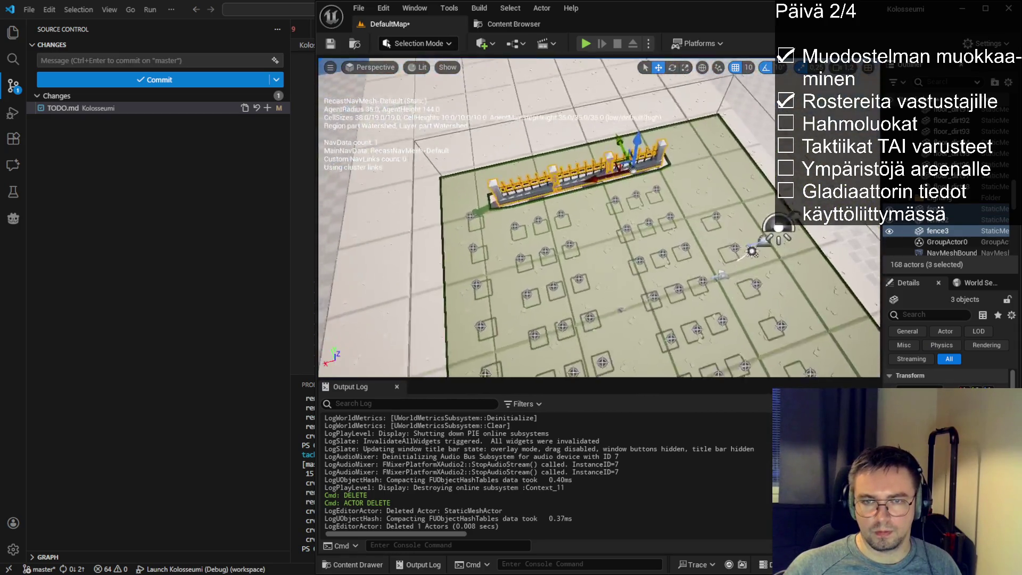
key(ctrl+c)
key(ctrl+v)
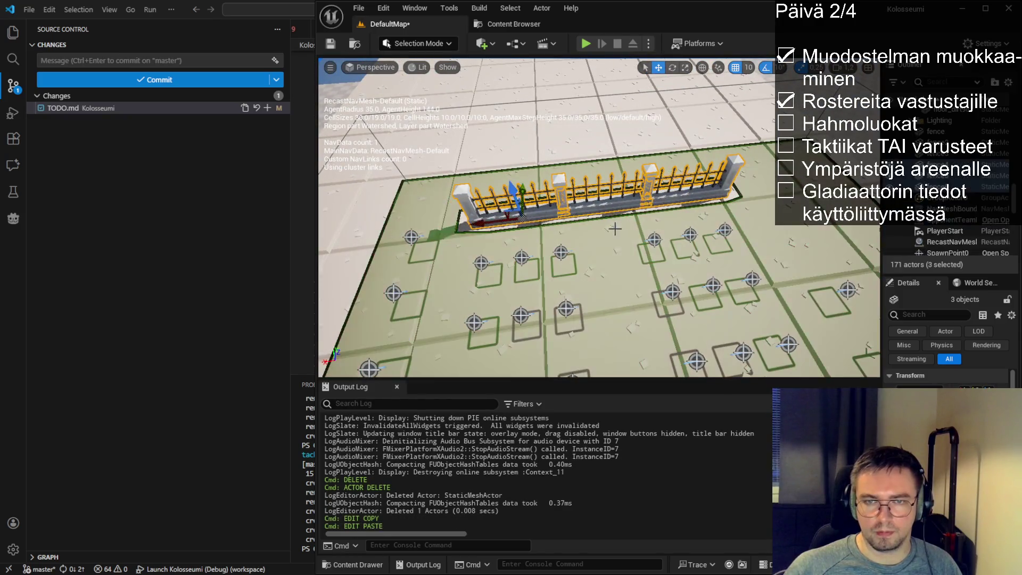
- Rotate the pasted fence 90° and move it into place along the arena side
click(673, 68)
mouse_move(564, 246)
mouse_down()
mouse_move(548, 261)
mouse_move(561, 252)
mouse_up()
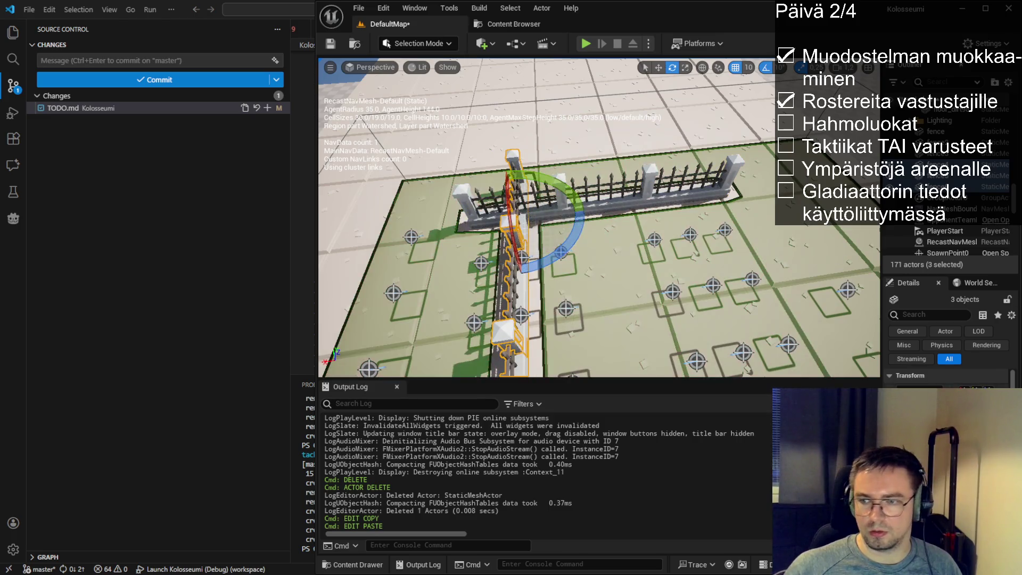
drag(881, 320, 779, 320)
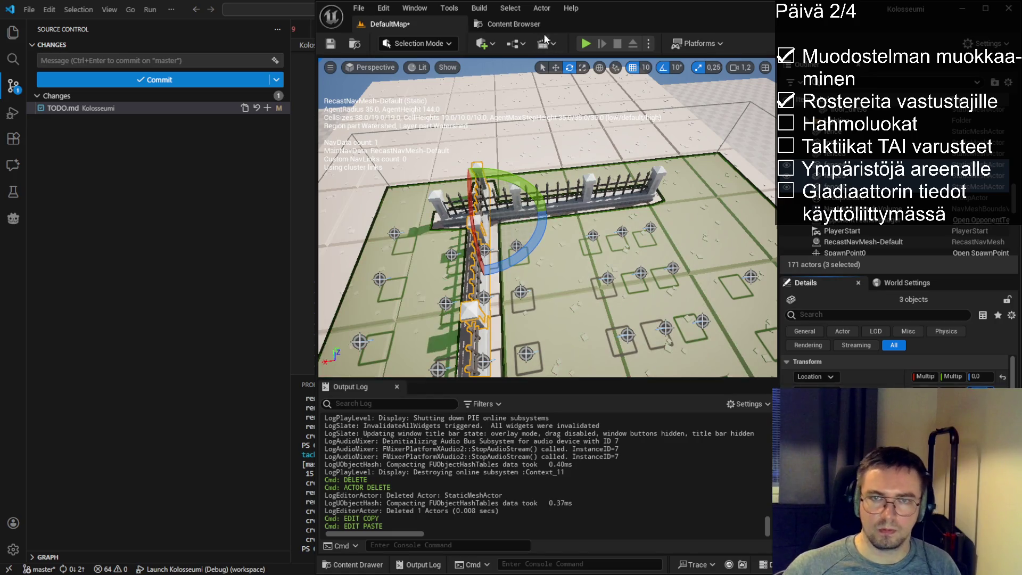
click(555, 67)
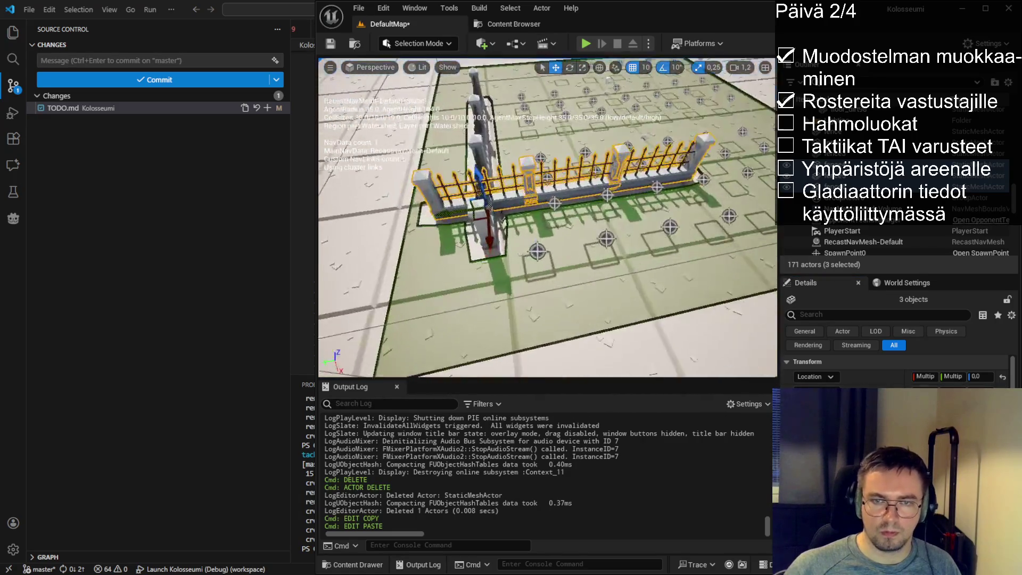
drag(456, 208, 488, 207)
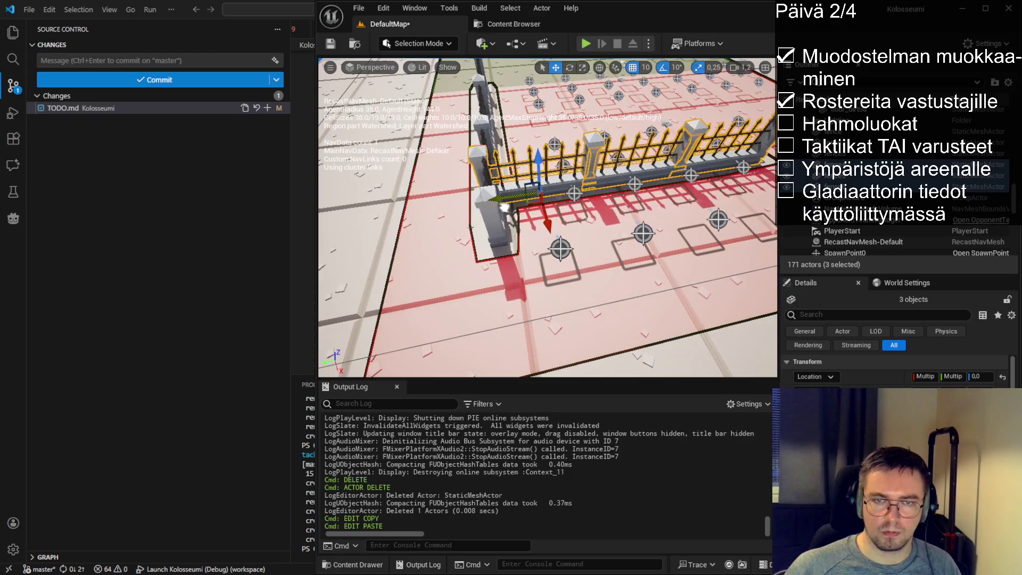
drag(547, 222, 556, 231)
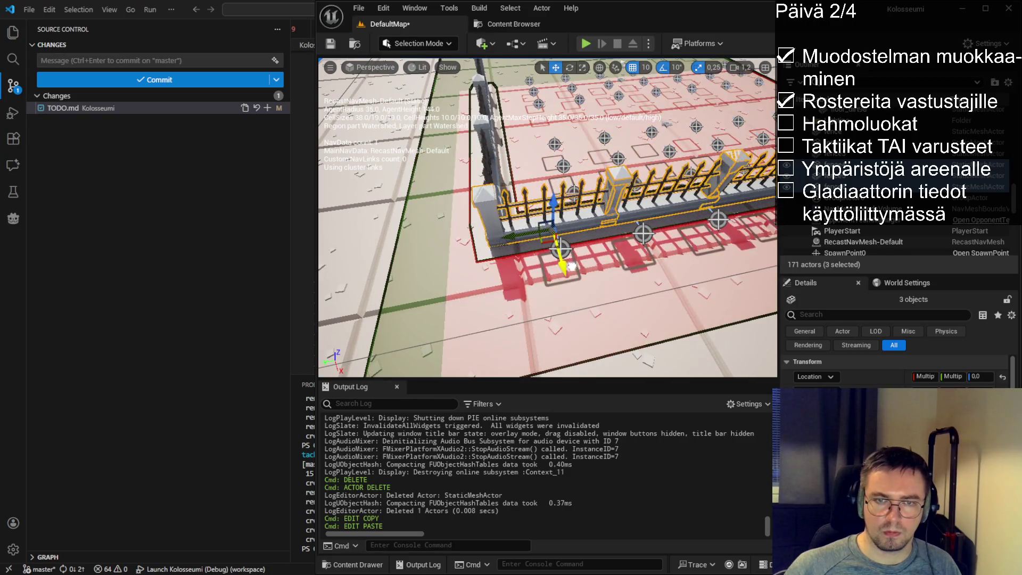
mouse_move(554, 217)
mouse_down()
mouse_move(525, 241)
mouse_move(572, 223)
mouse_up()
- Delete the front fence section and one other extra fence piece
scroll(579, 217, down, 6)
scroll(547, 217, up, 6)
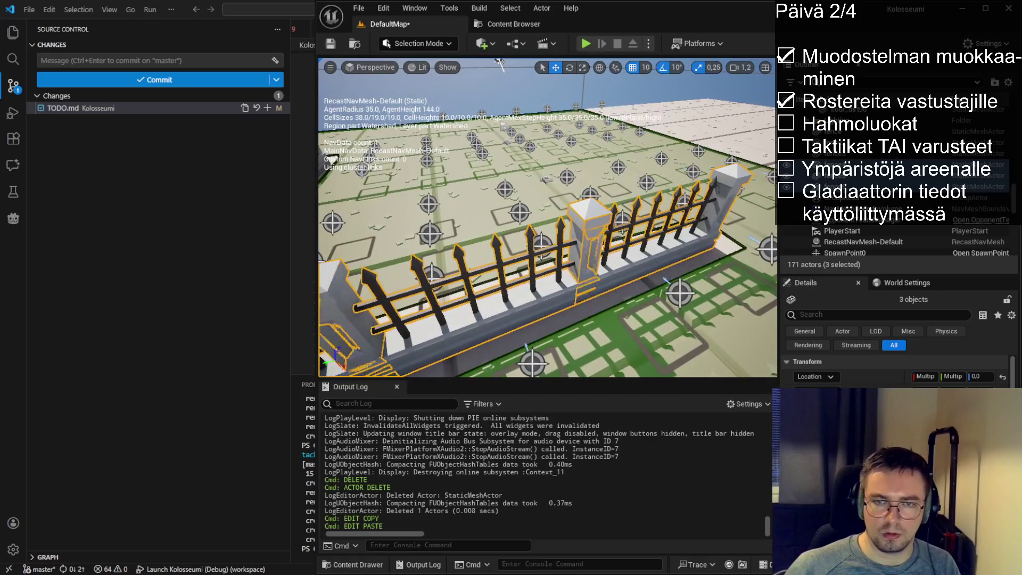
key(Delete)
click(654, 229)
key(Delete)
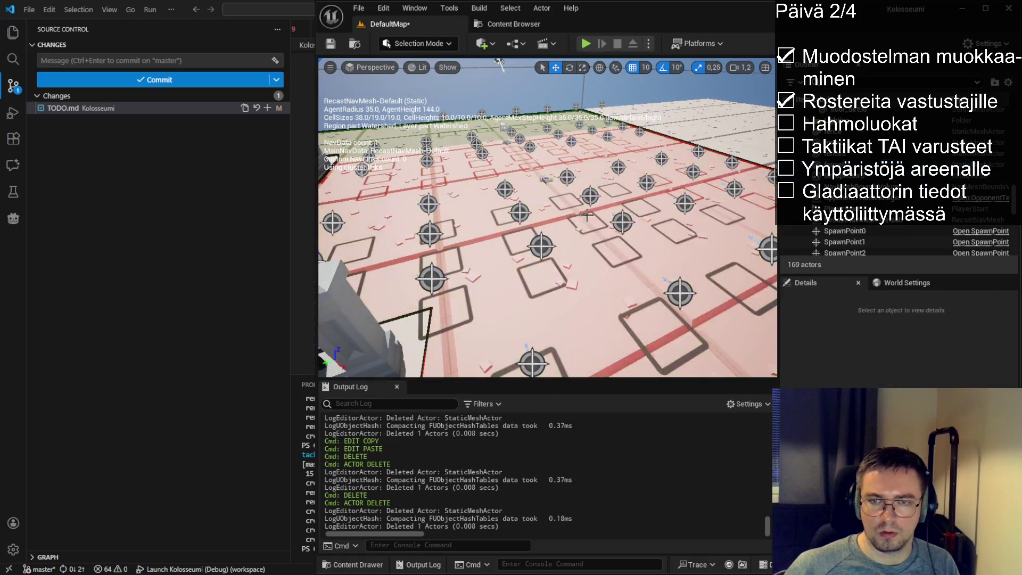
- Nudge fence6 toward the corner, then undo the nudge
click(559, 223)
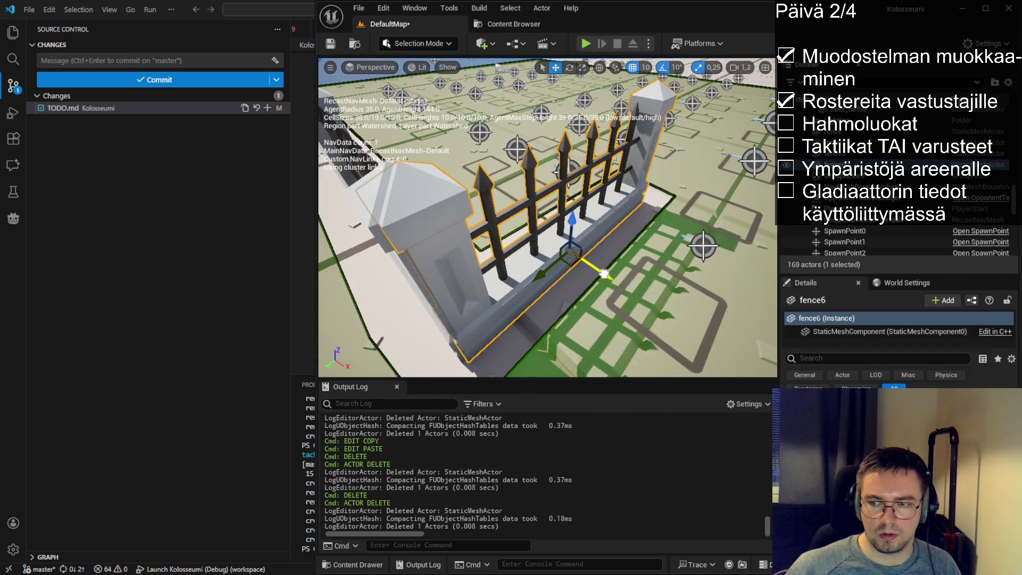
drag(600, 274, 598, 271)
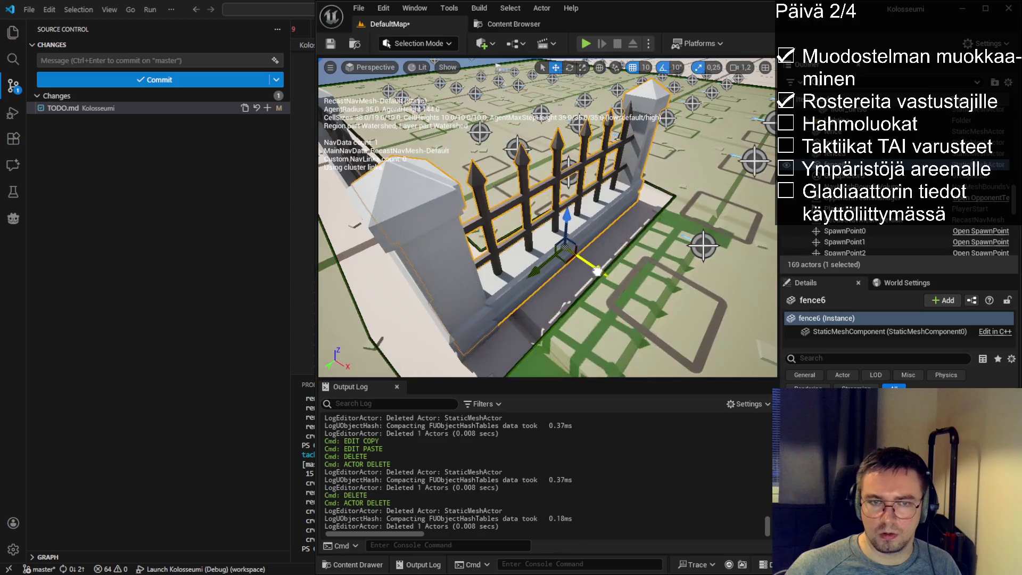
scroll(548, 266, down, 5)
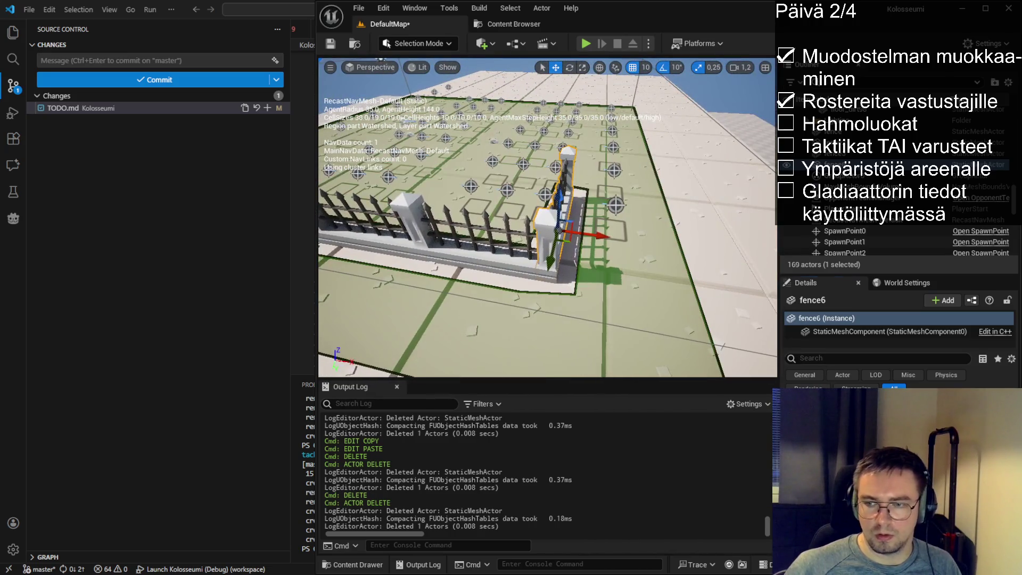
key(ctrl+z)
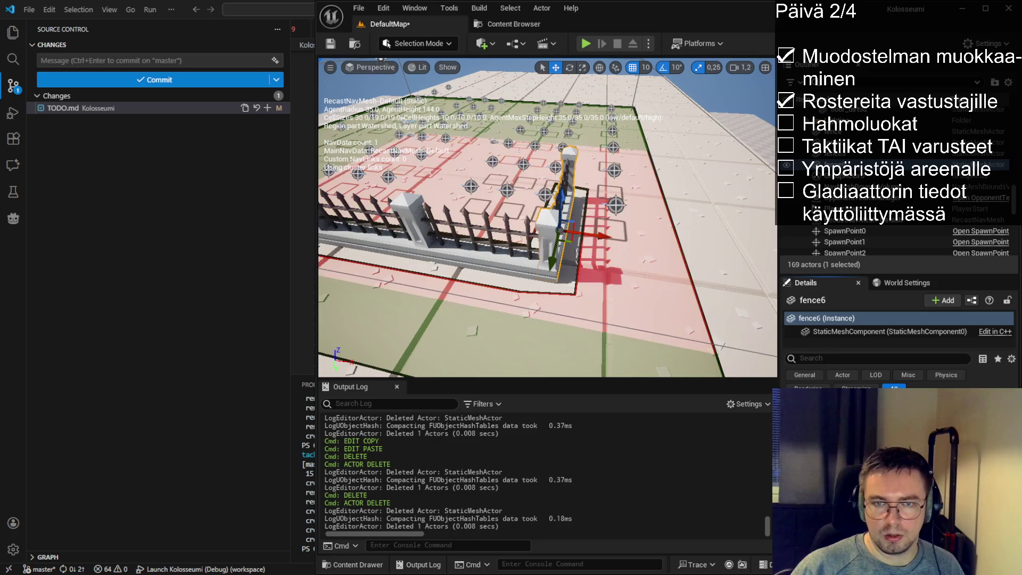
- Shift the left fence section and centre section fence2 slightly left
click(476, 256)
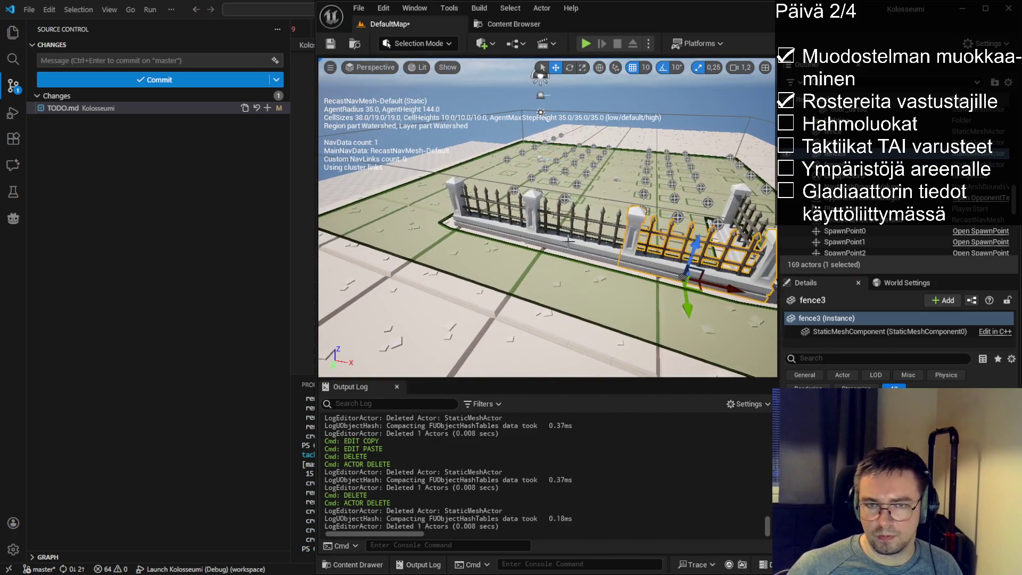
click(569, 241)
click(493, 215)
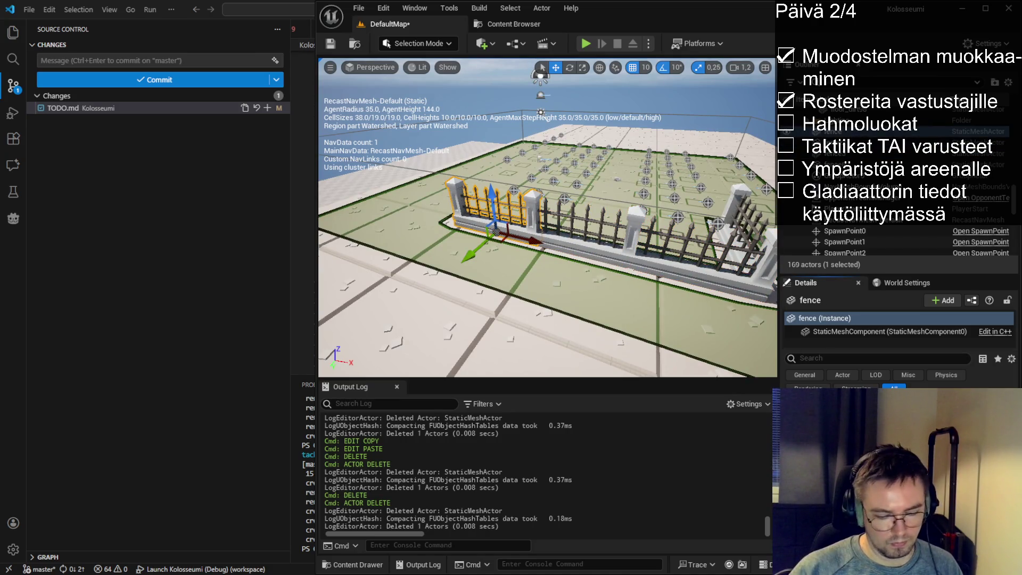
drag(495, 232, 489, 232)
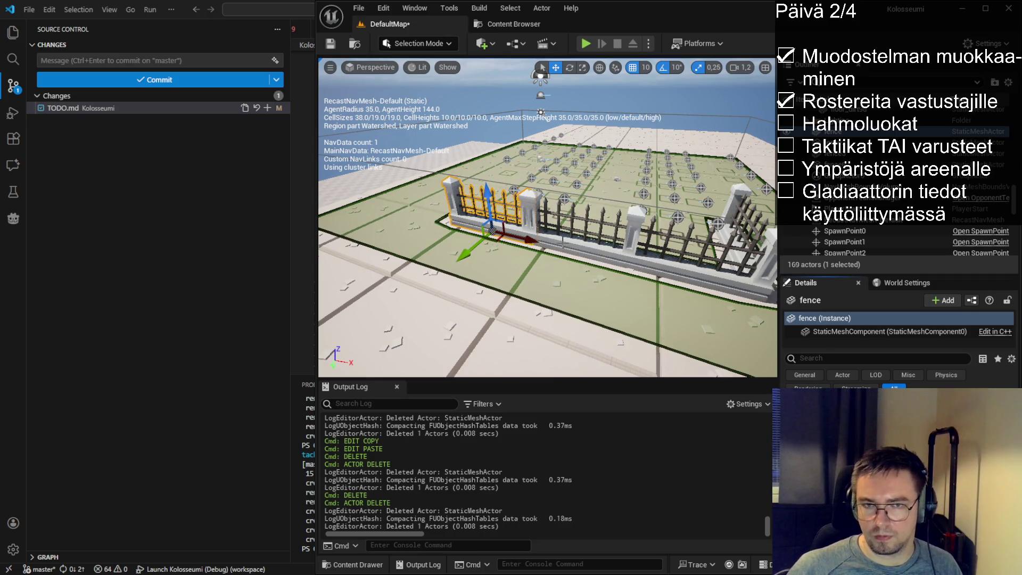
click(580, 250)
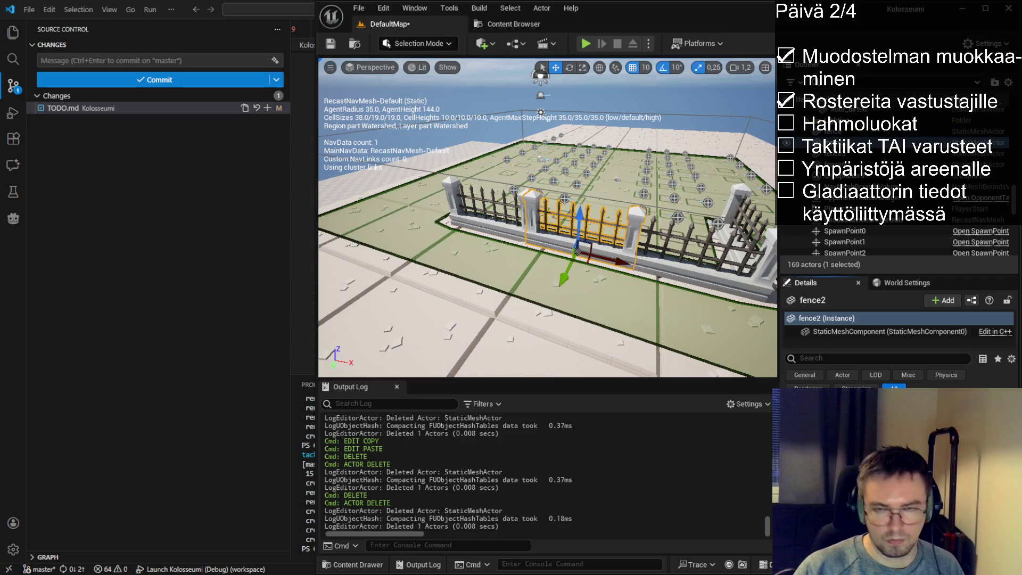
drag(578, 251, 571, 250)
- Frame side section fence6 and nudge it right then back left into alignment
click(704, 267)
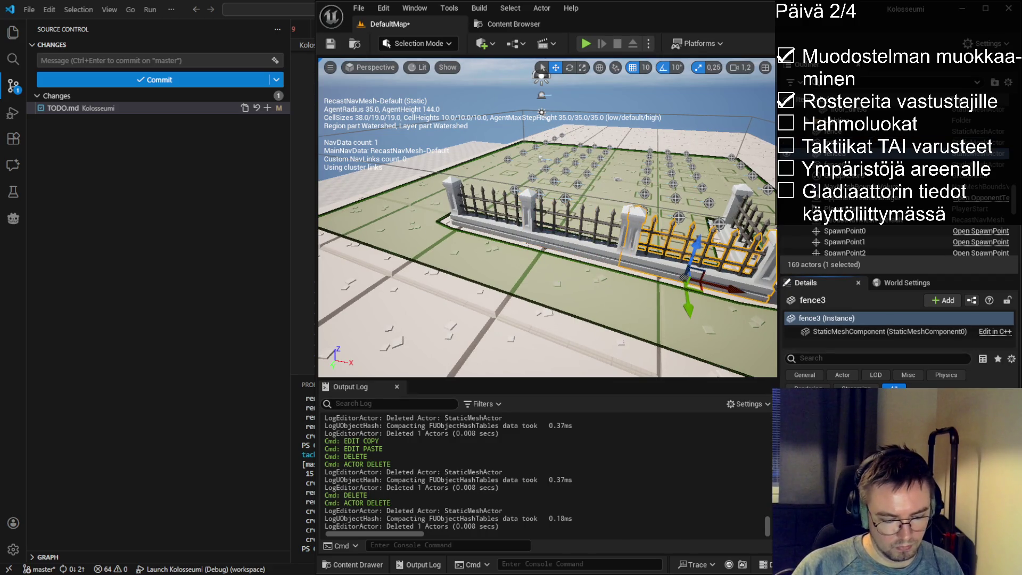
drag(684, 277, 591, 304)
click(591, 304)
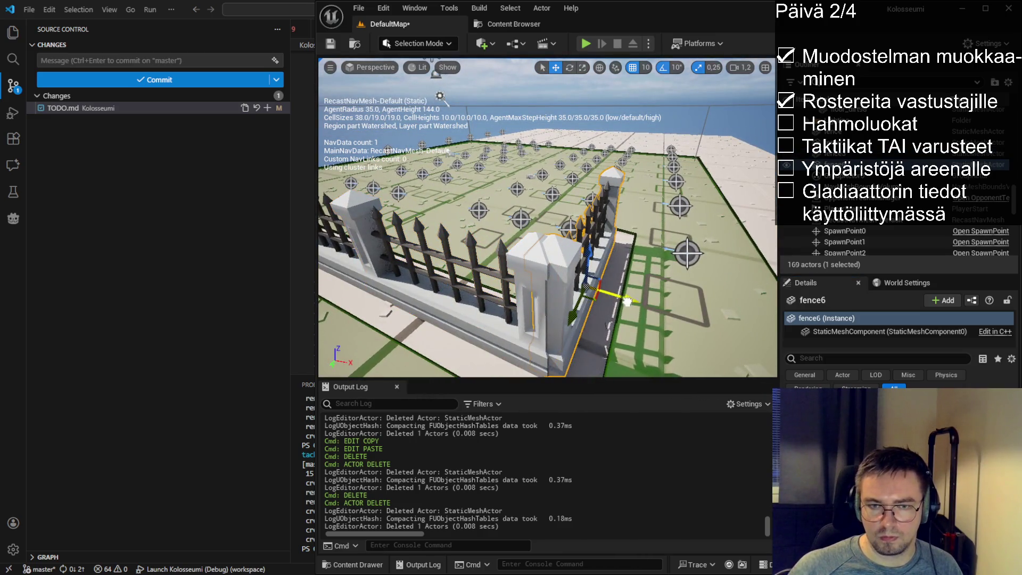
key(f)
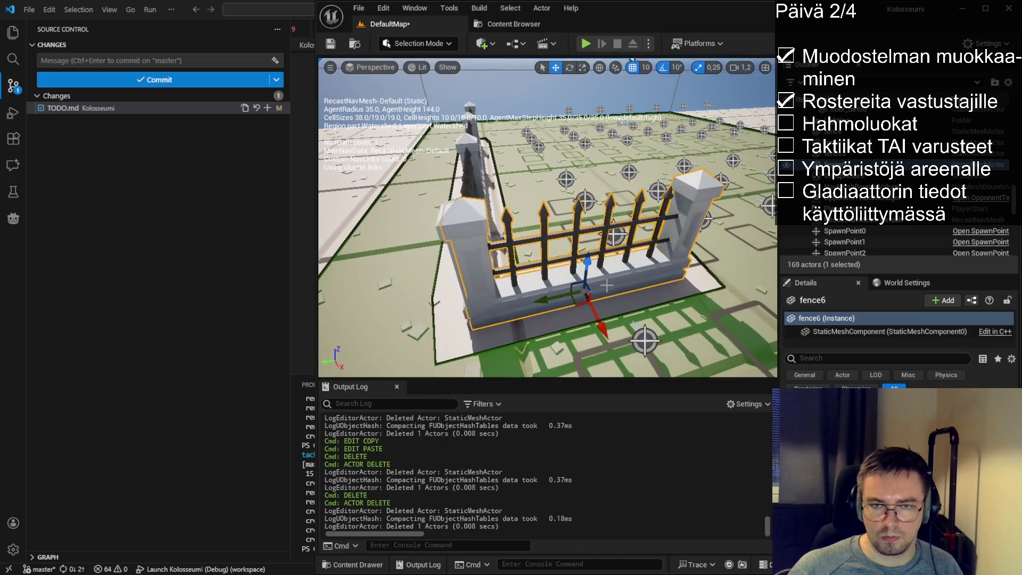
drag(555, 297, 555, 296)
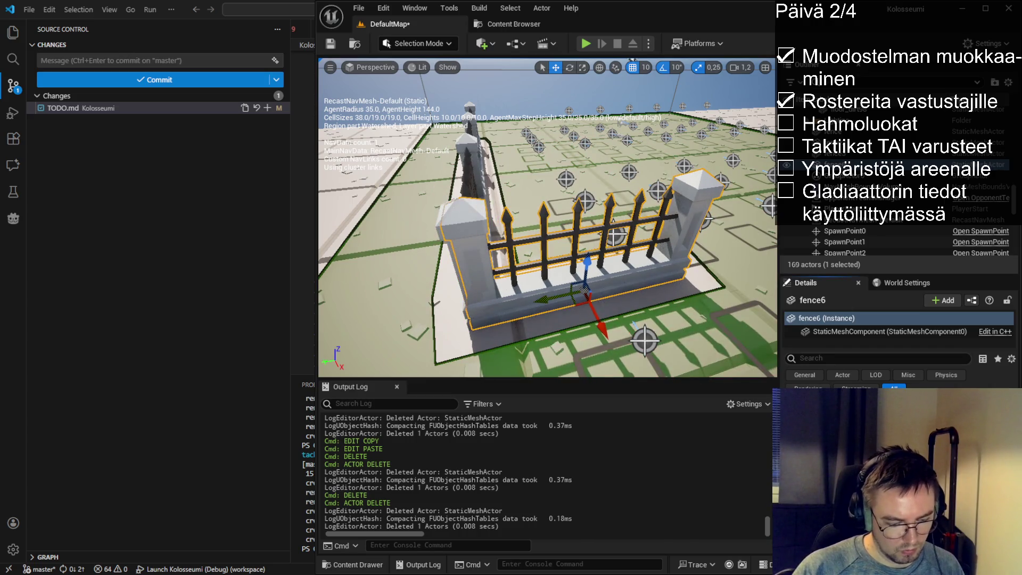
drag(585, 289, 582, 291)
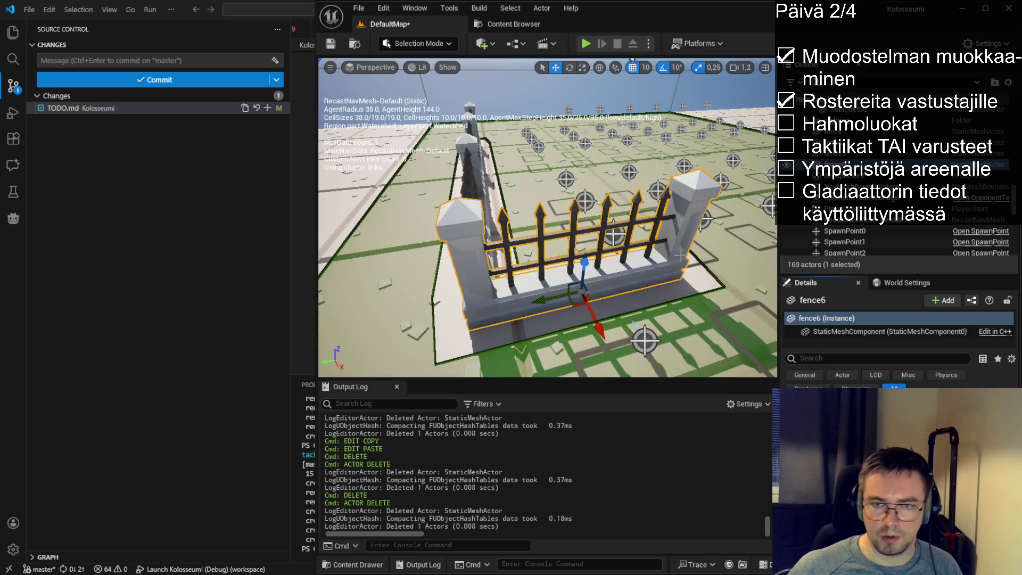
scroll(537, 88, down, 10)
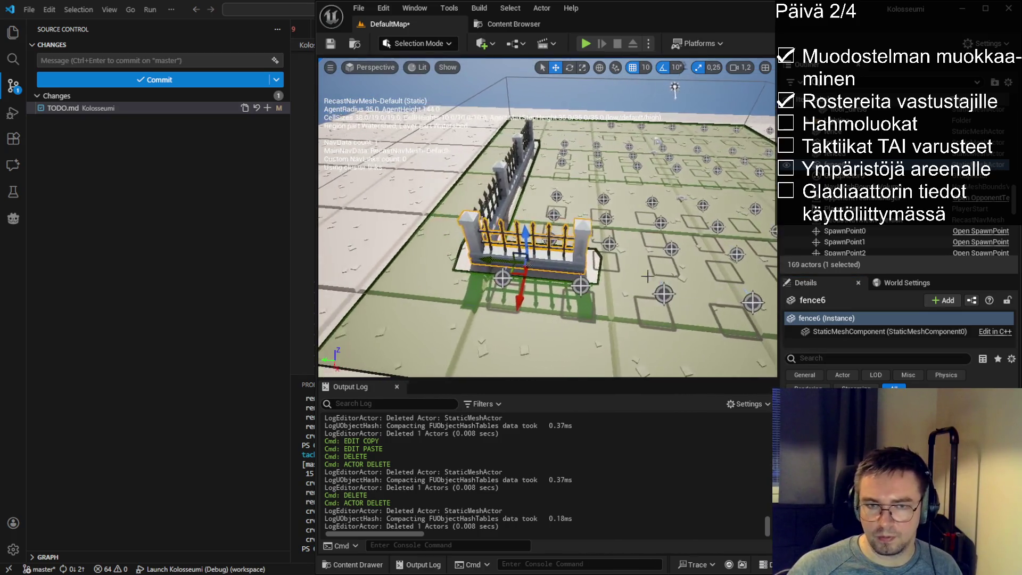
- Copy fence6 and place the pasted duplicate beside the original
key(ctrl+c)
key(ctrl+v)
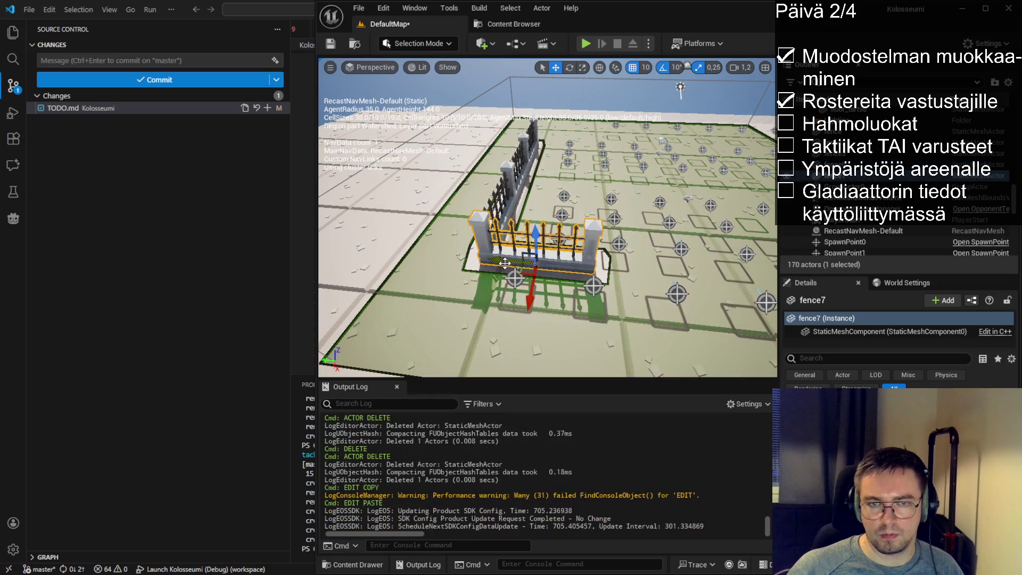
drag(495, 262, 587, 271)
key(f)
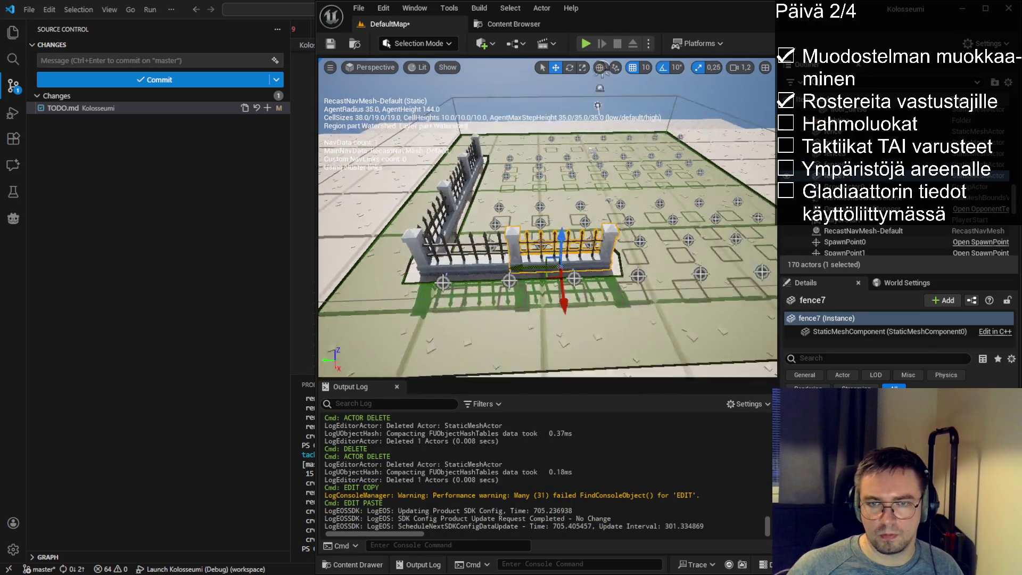
drag(549, 219, 501, 213)
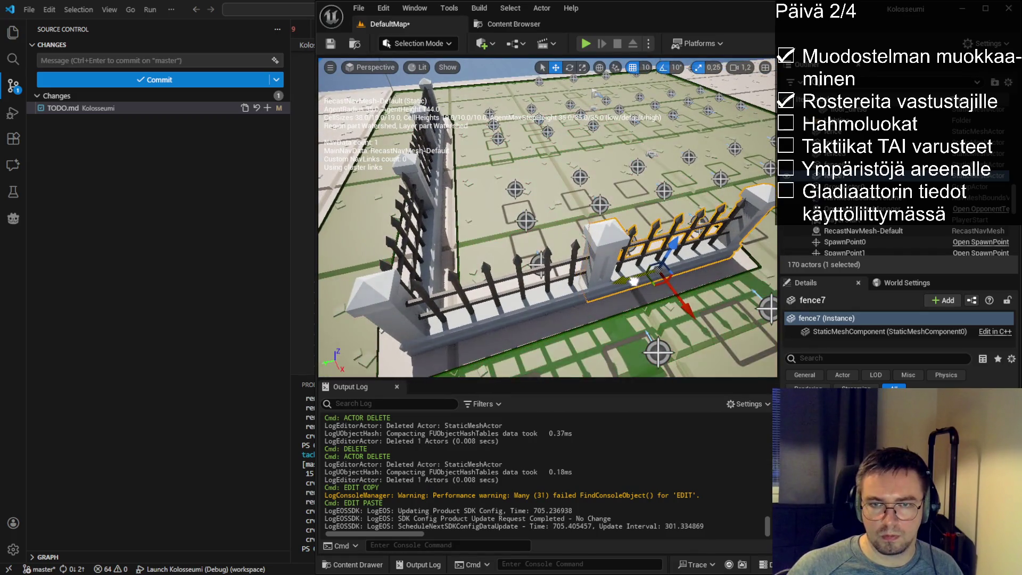
drag(632, 281, 614, 308)
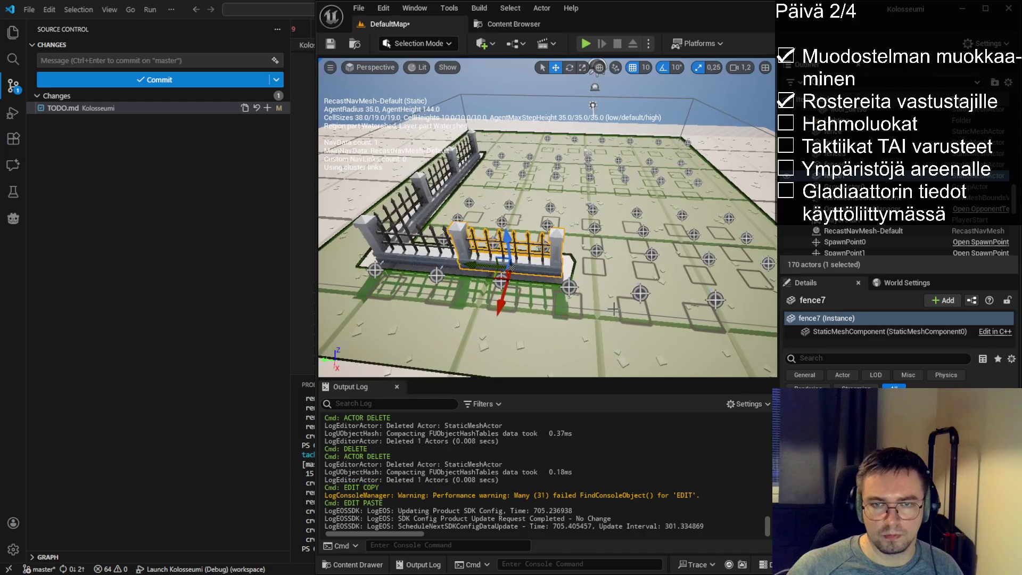
- Paste another fence section, fence8, and slide it along the fence line
key(ctrl+v)
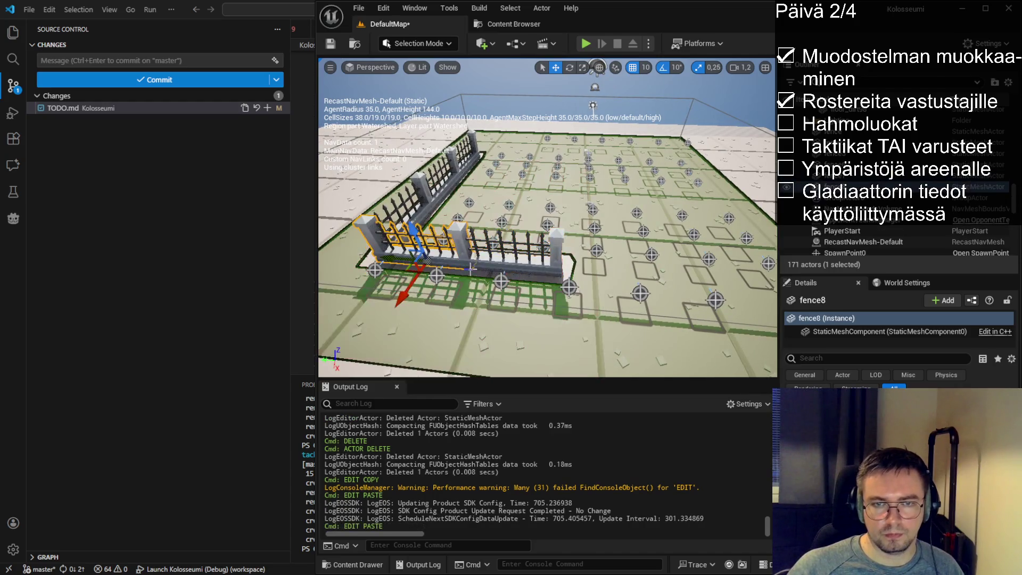
drag(387, 259, 457, 271)
mouse_move(556, 284)
mouse_down()
mouse_move(610, 205)
mouse_move(723, 200)
mouse_move(719, 220)
mouse_up()
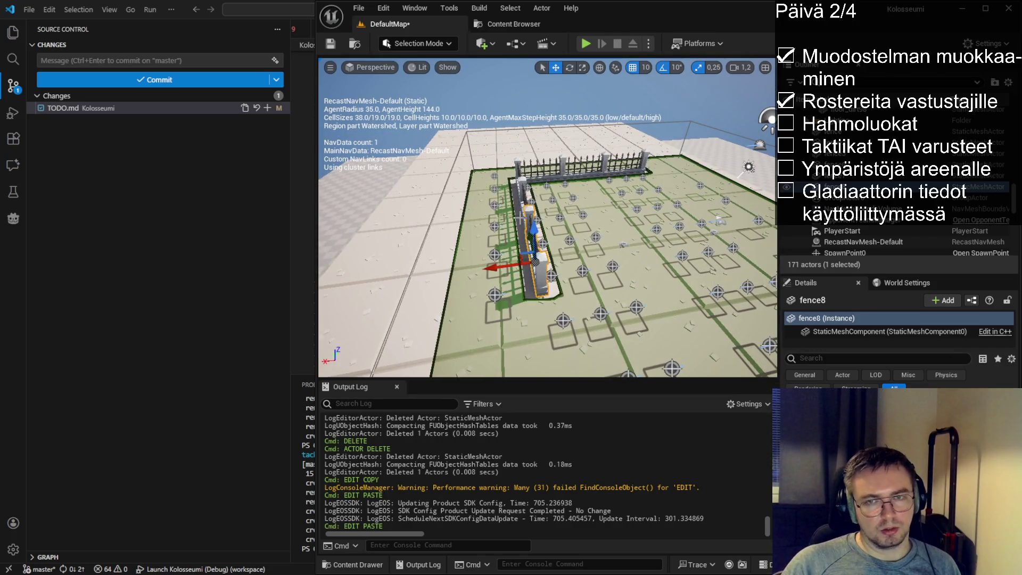
click(352, 564)
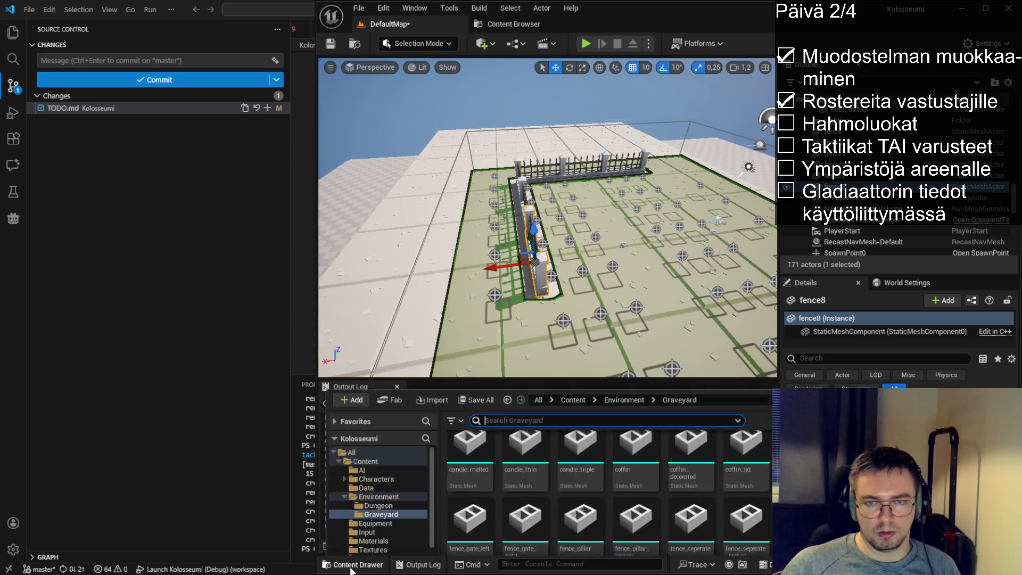
scroll(652, 487, up, 1)
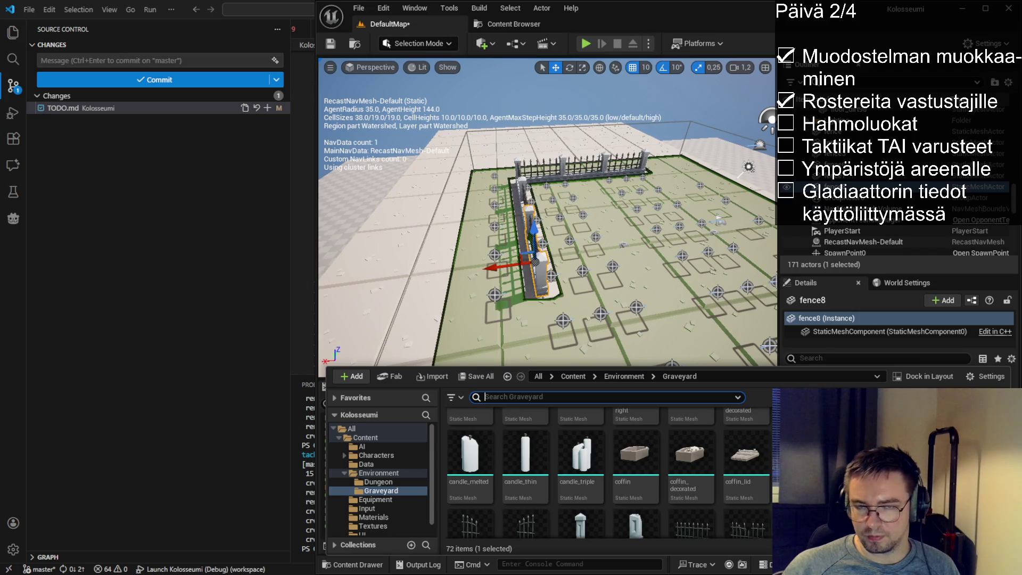
scroll(549, 212, down, 1)
scroll(606, 474, down, 3)
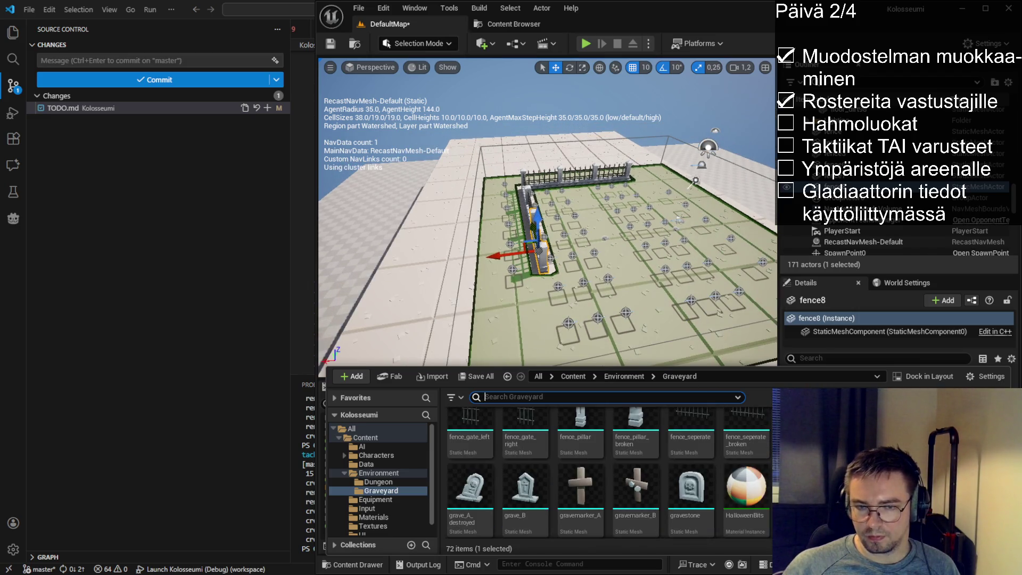
scroll(695, 453, down, 3)
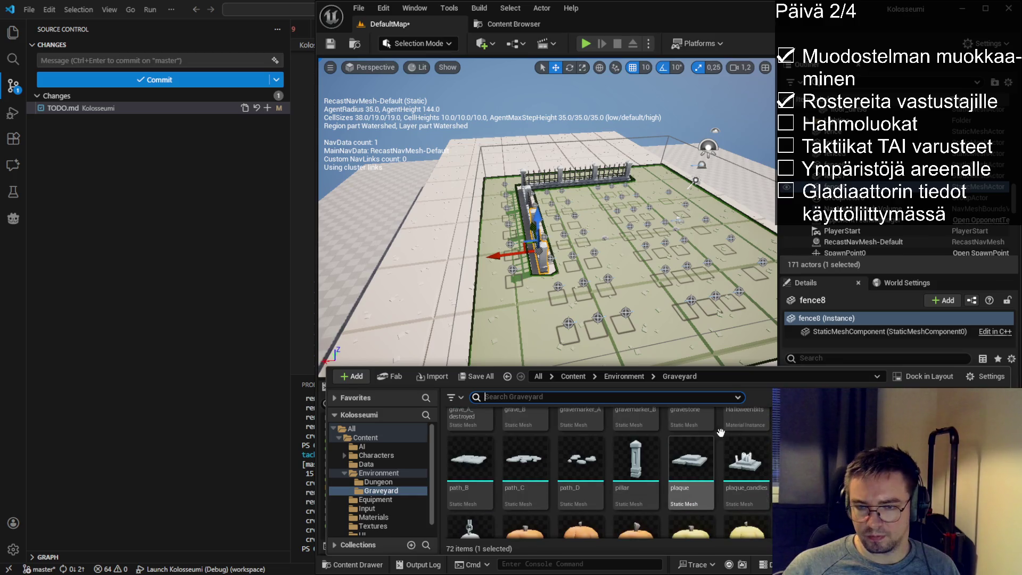
scroll(734, 439, down, 5)
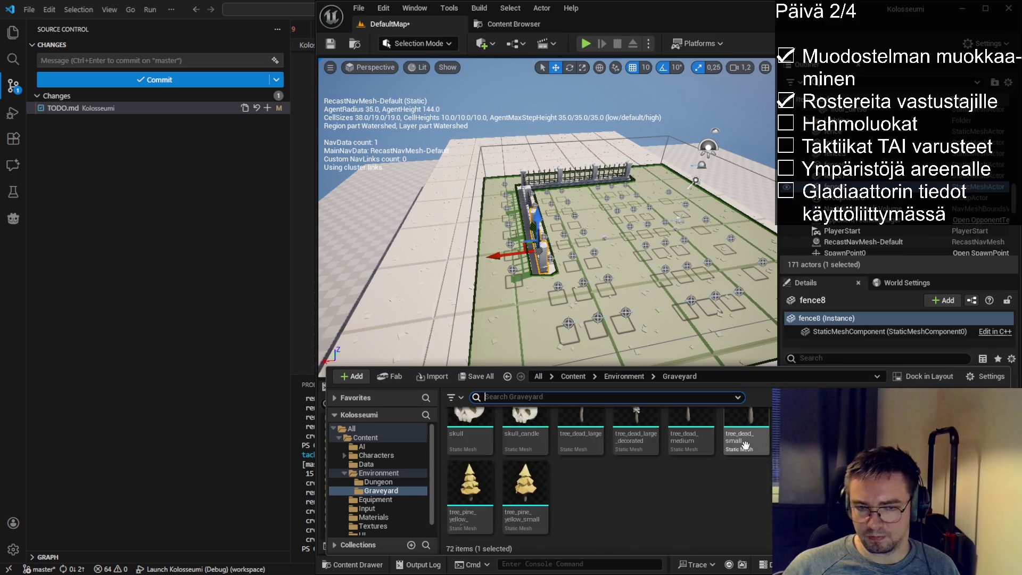
scroll(745, 445, up, 15)
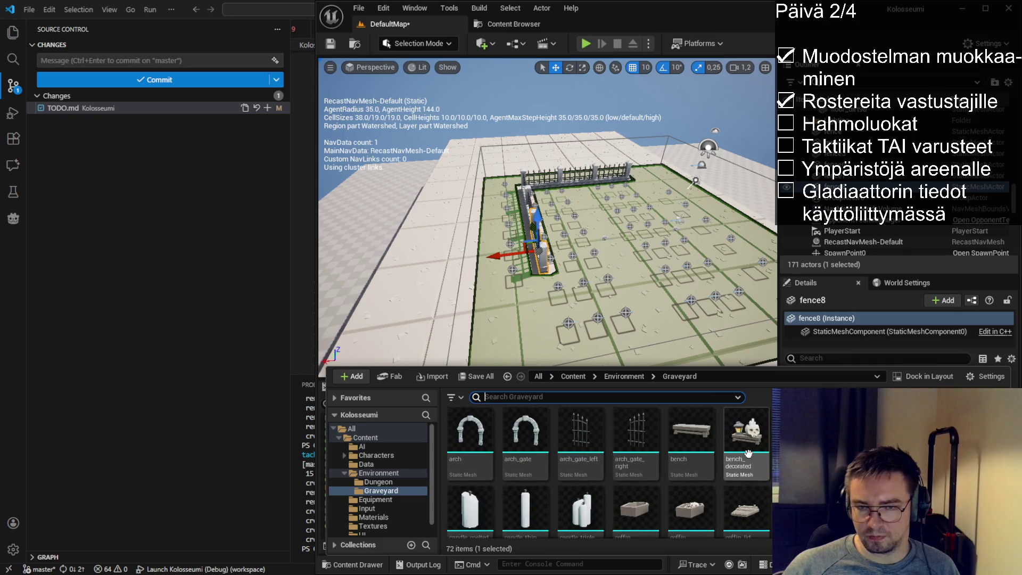
scroll(655, 467, down, 1)
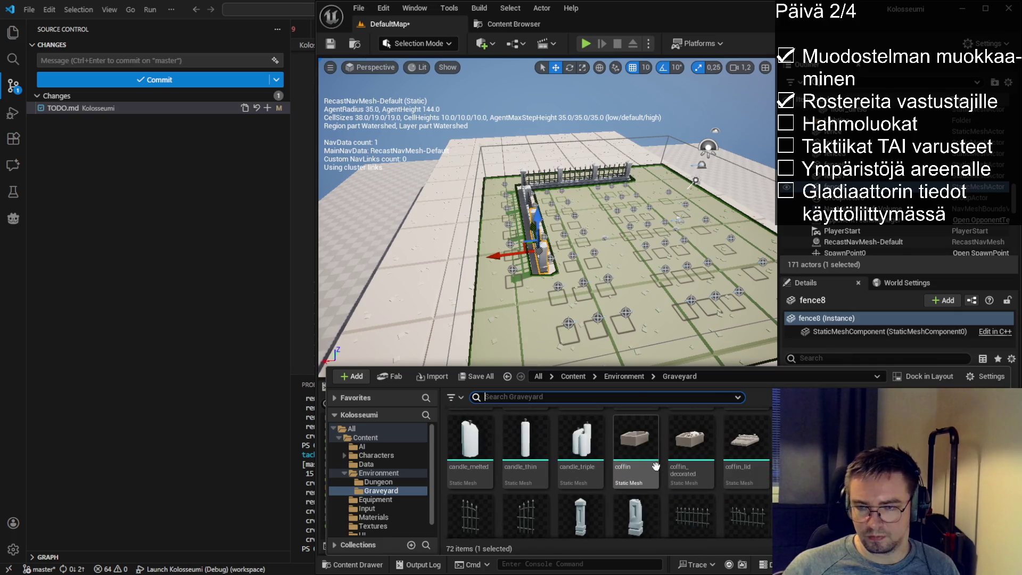
scroll(692, 468, down, 1)
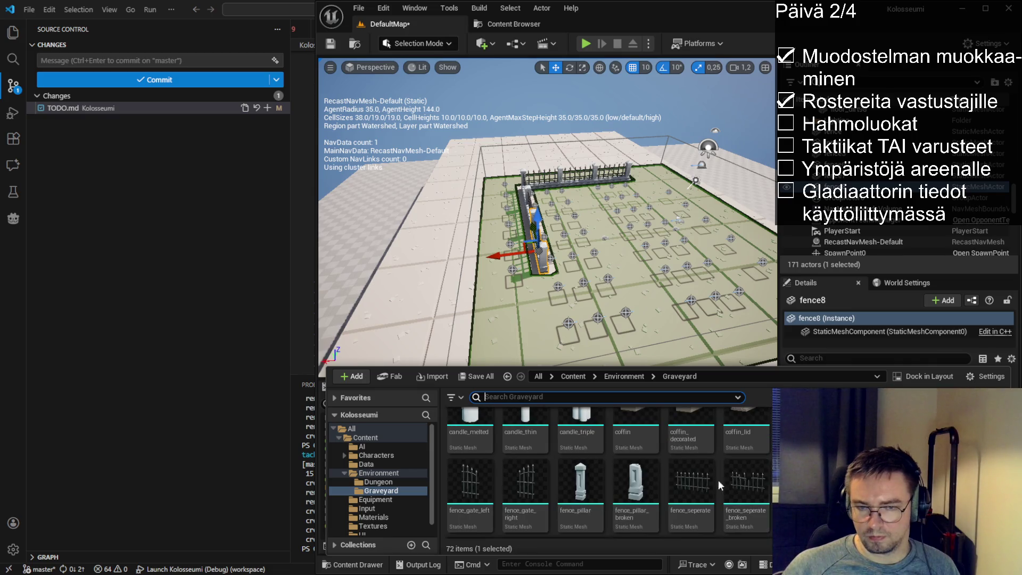
scroll(713, 469, up, 1)
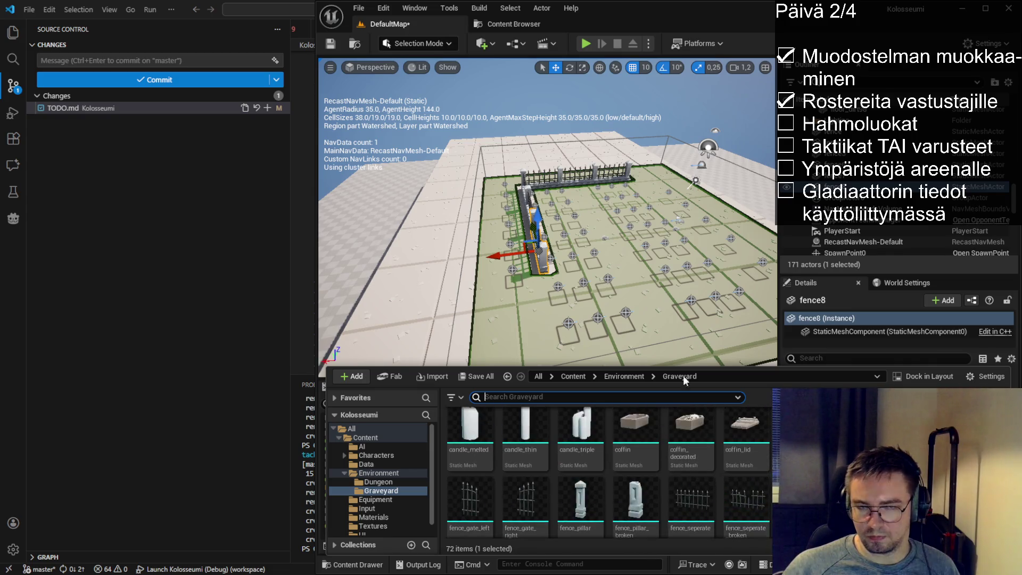
scroll(548, 218, up, 5)
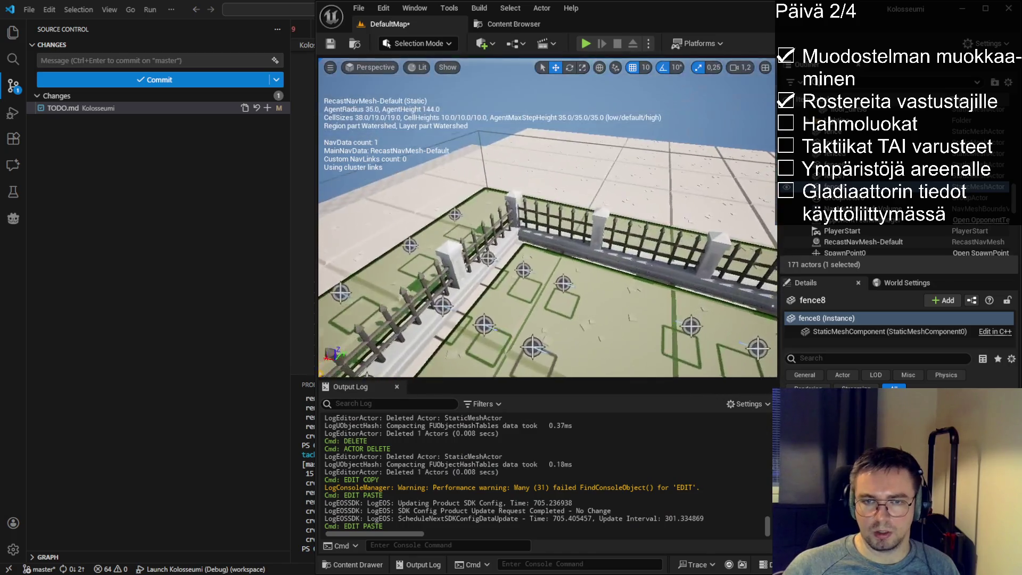
- Slide three selected fence sections together along the arena edge
click(494, 233)
ctrl+click(575, 237)
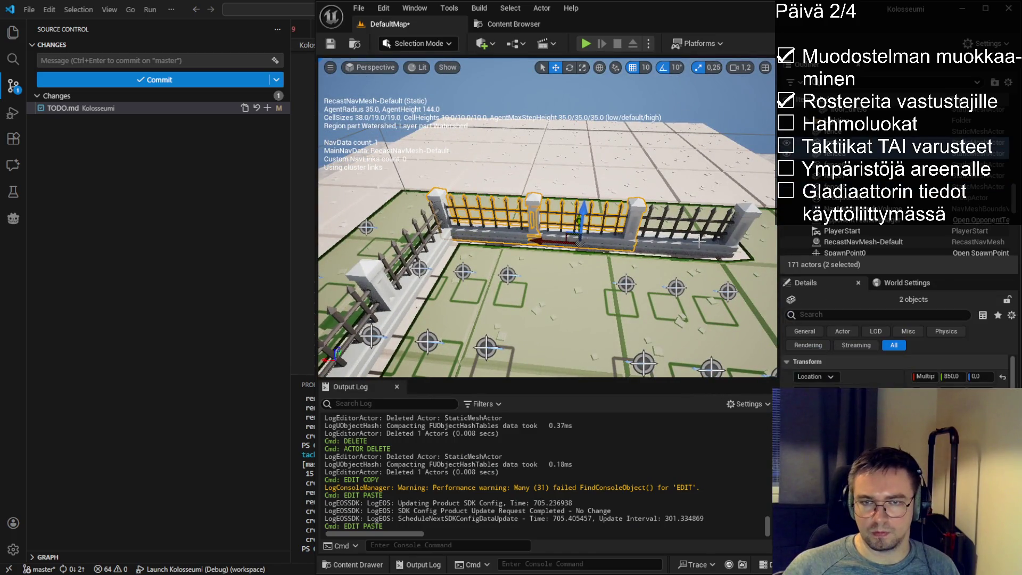
ctrl+click(697, 242)
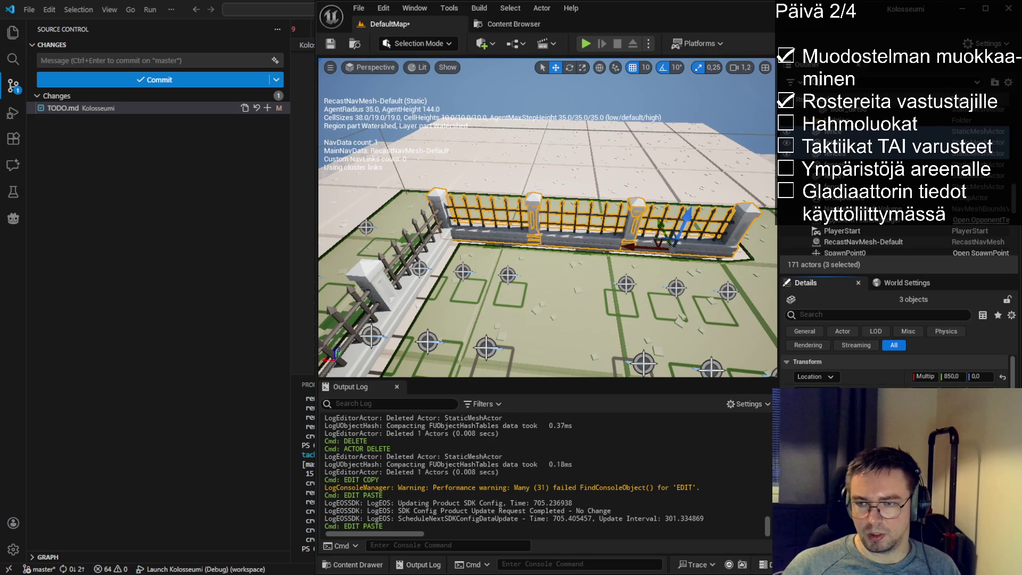
drag(674, 248, 672, 248)
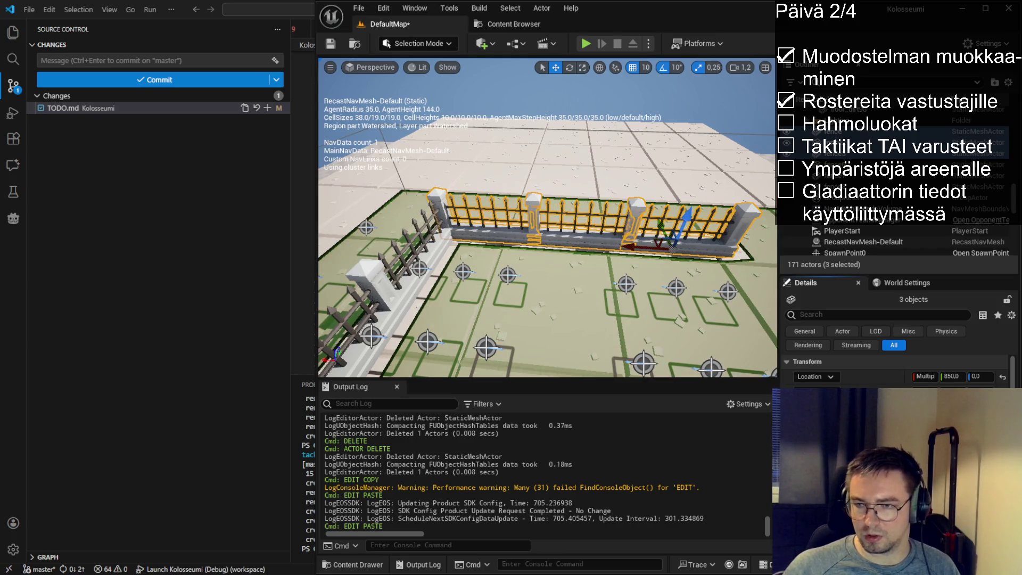
drag(674, 249, 672, 248)
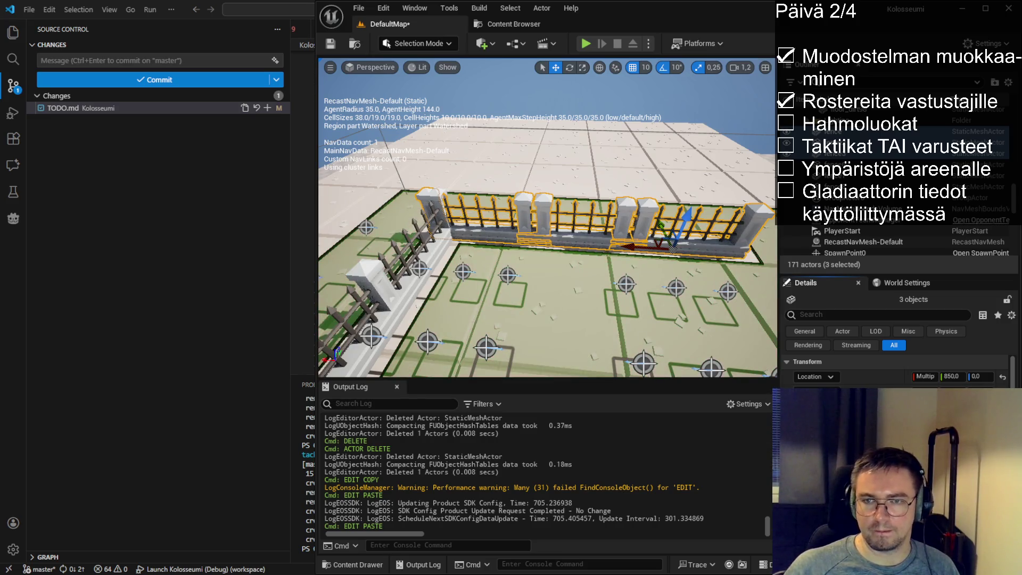
click(566, 263)
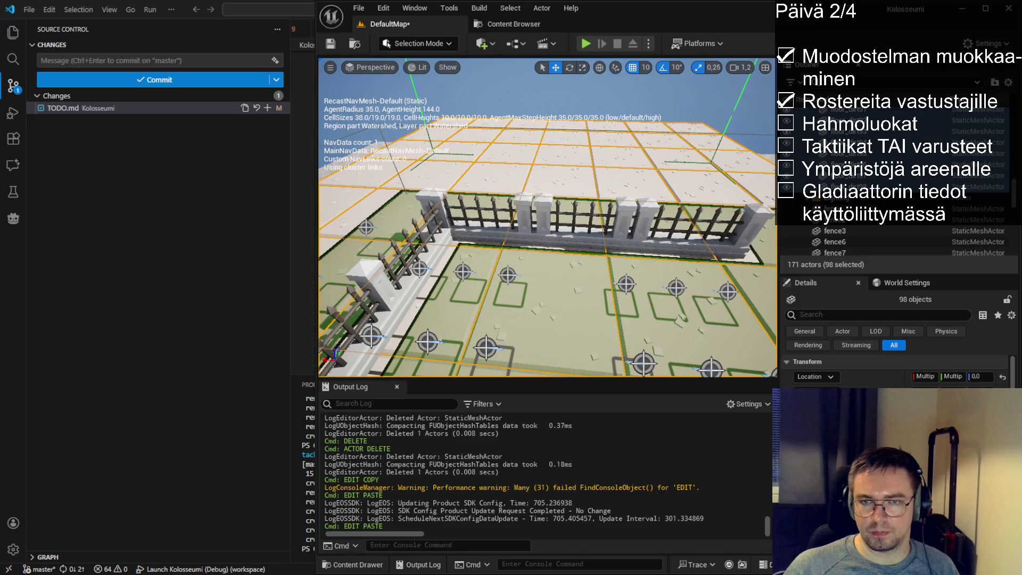
- Frame fence2, then slide fence3 left along the fence line
click(663, 250)
click(682, 247)
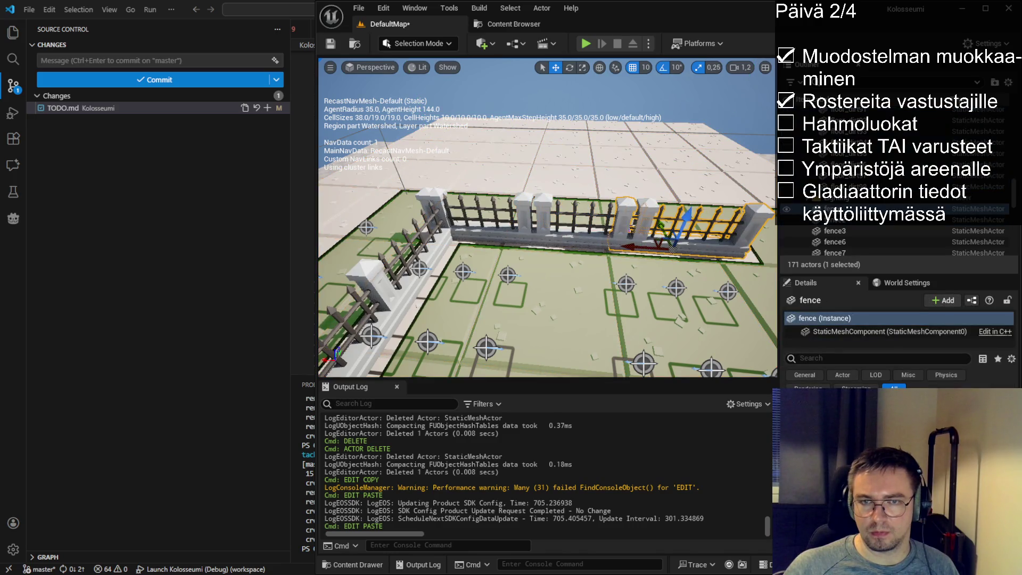
click(580, 243)
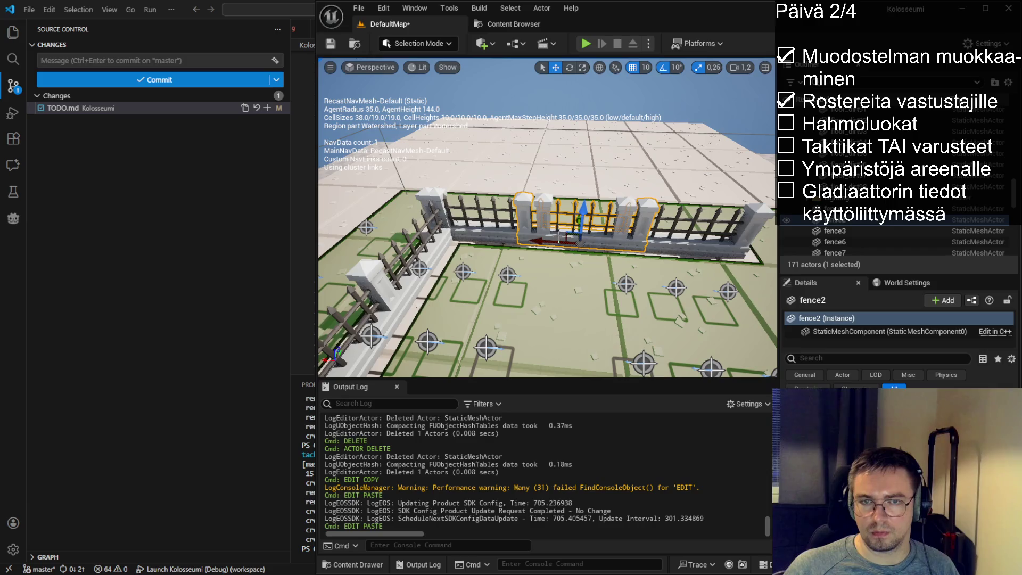
key(f)
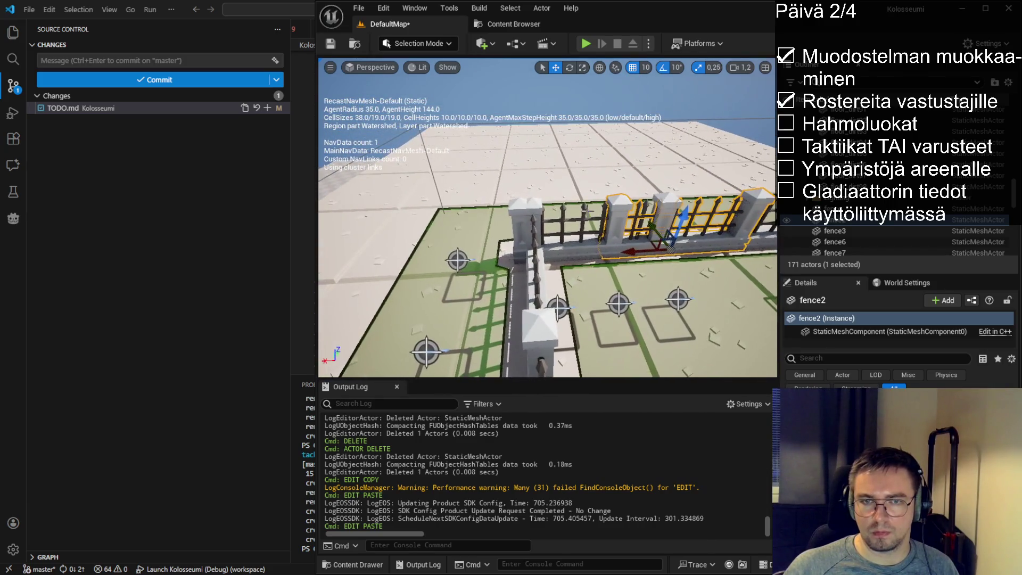
click(586, 247)
drag(562, 254, 516, 256)
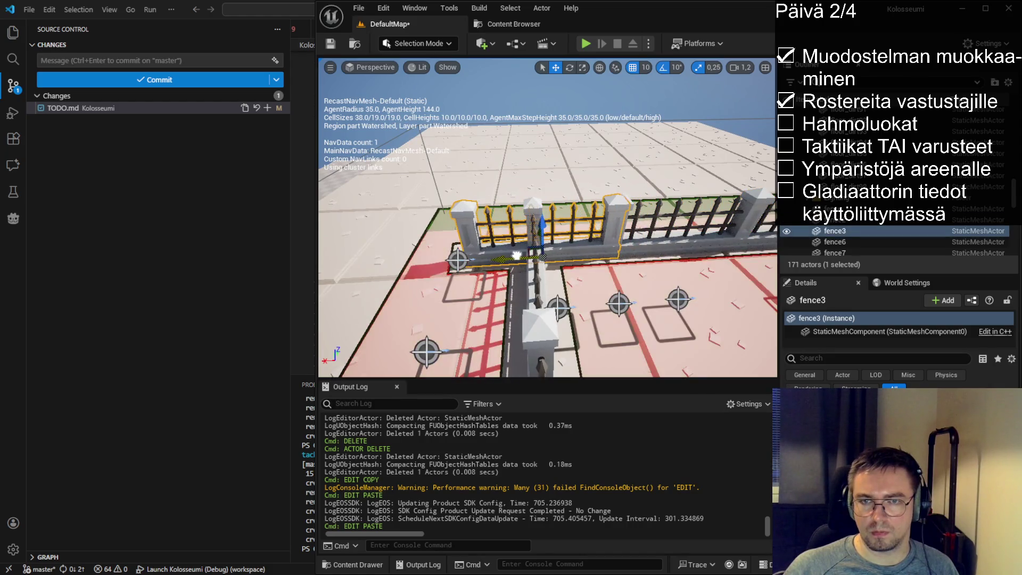
scroll(517, 255, down, 5)
- Delete three surplus fence sections
ctrl+click(420, 236)
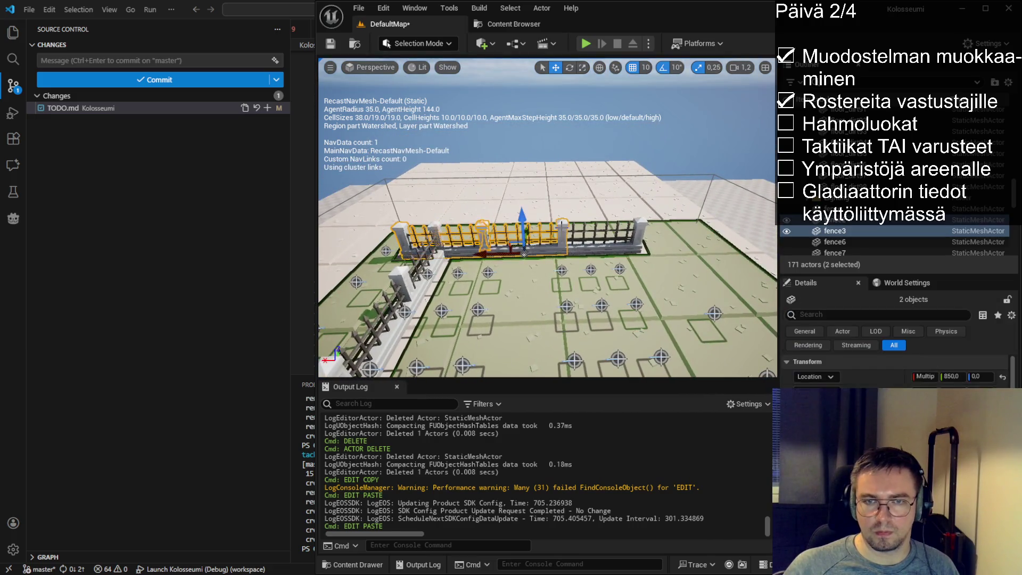
ctrl+click(594, 230)
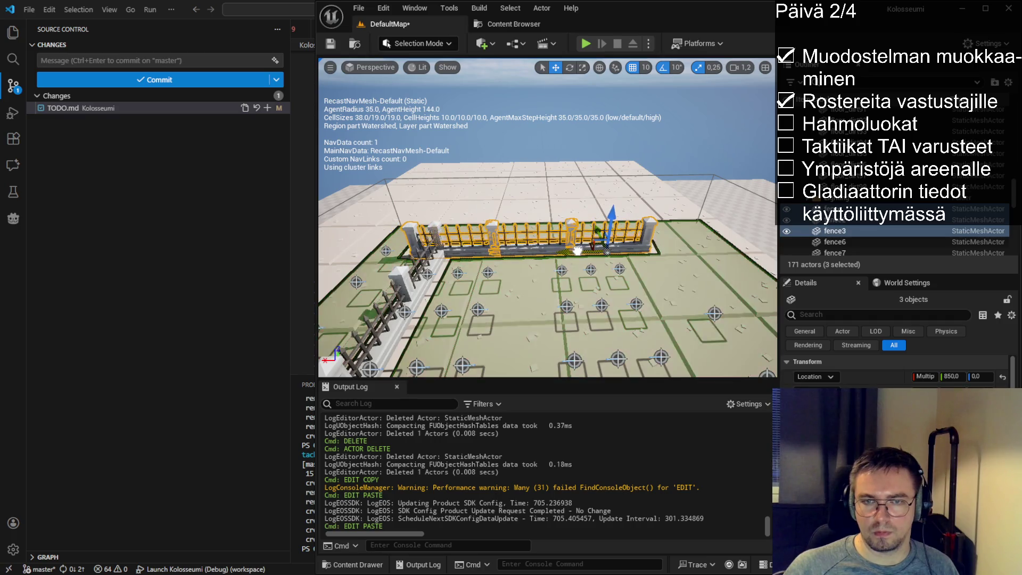
drag(570, 250, 463, 261)
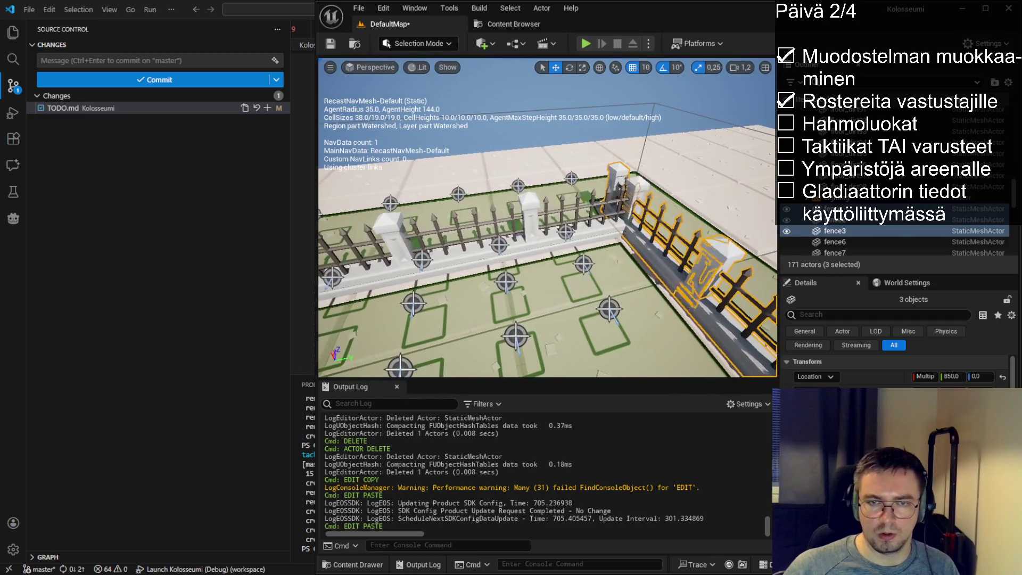
key(Delete)
key(Delete)
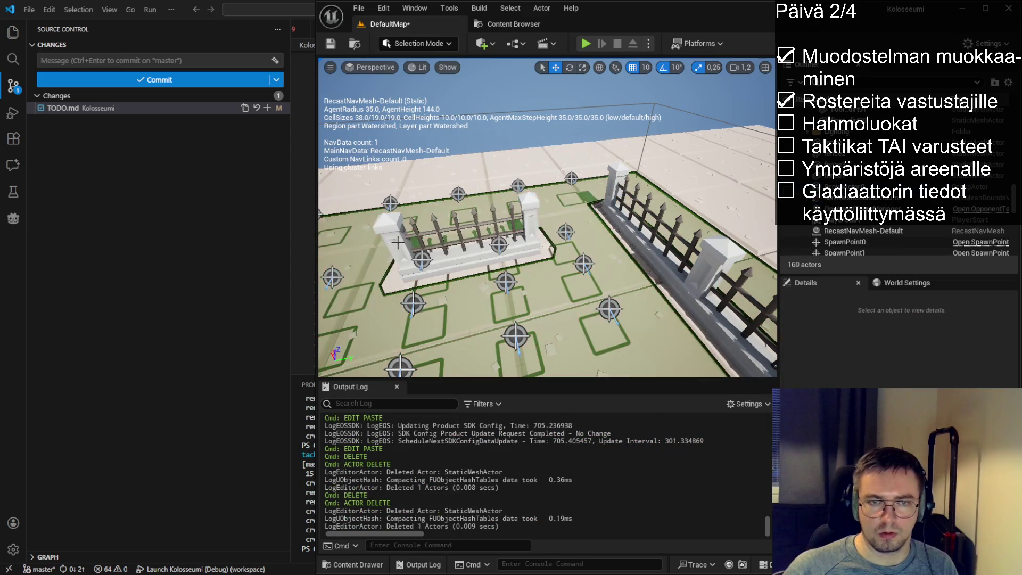
key(Delete)
- Copy fence4 and paste a duplicate of it
drag(463, 261, 463, 314)
drag(564, 319, 564, 266)
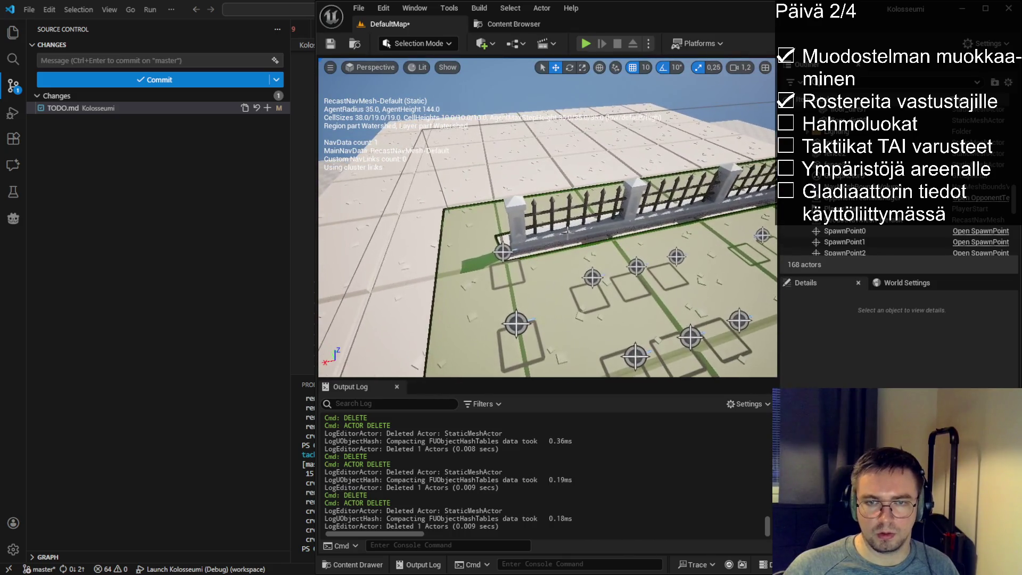
click(565, 254)
key(ctrl+c)
key(ctrl+v)
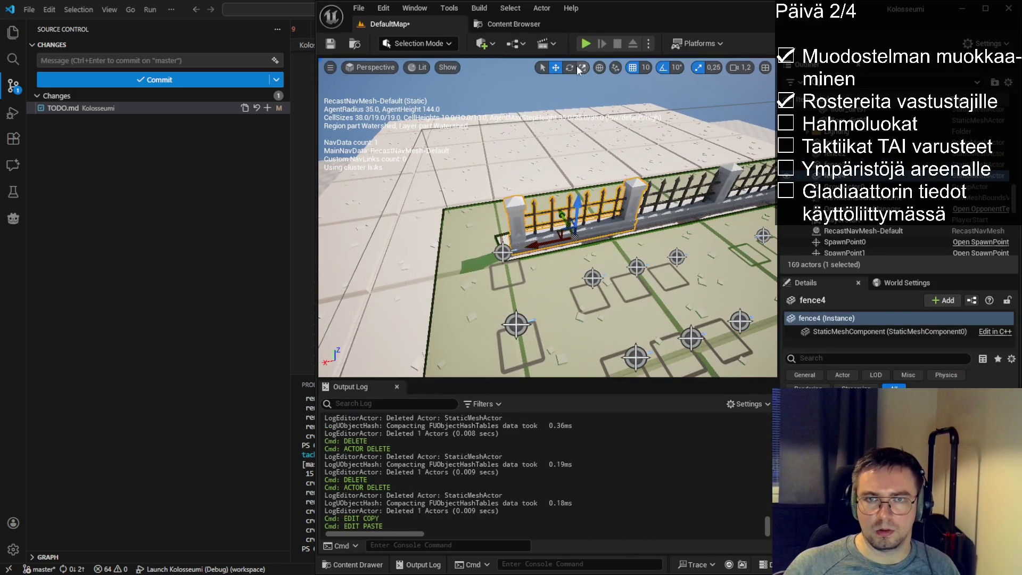
- Rotate fence4 by 90 degrees and nudge it slightly sideways along Y
click(569, 68)
drag(581, 285, 533, 274)
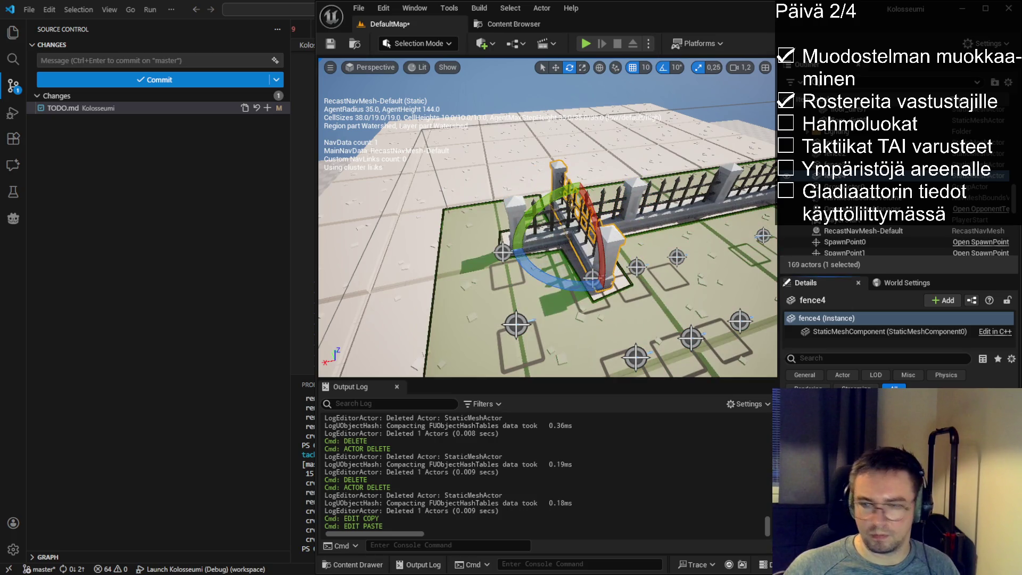
key(w)
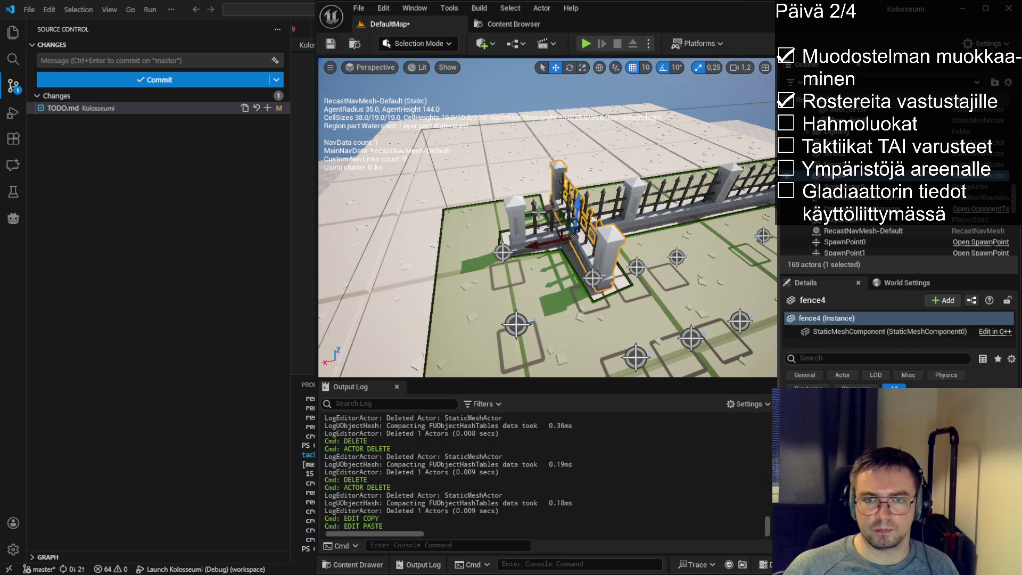
key(f)
drag(549, 277, 517, 304)
drag(460, 276, 549, 276)
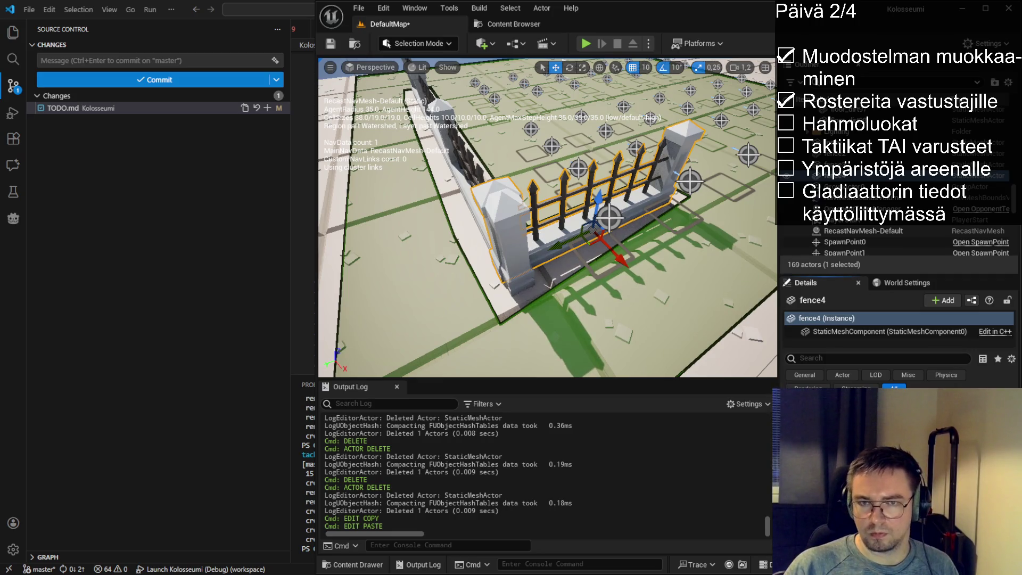
drag(549, 277, 564, 277)
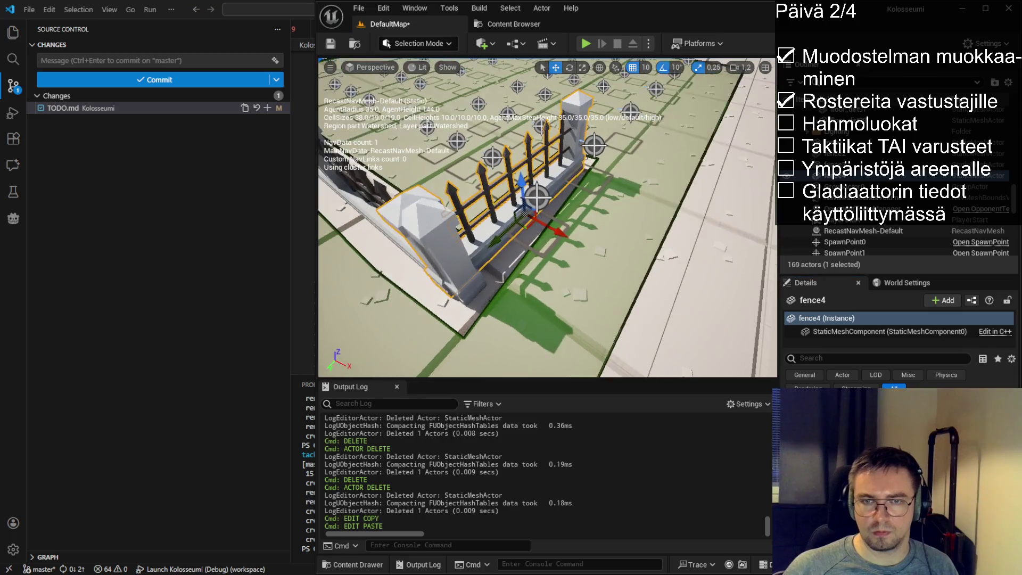
drag(566, 238, 568, 236)
key(f)
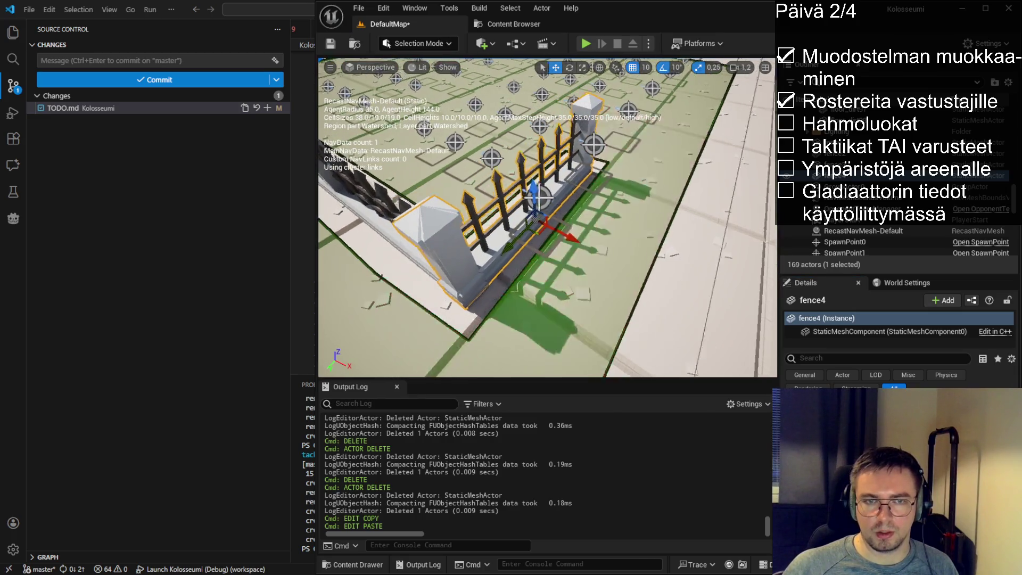
scroll(548, 217, down, 10)
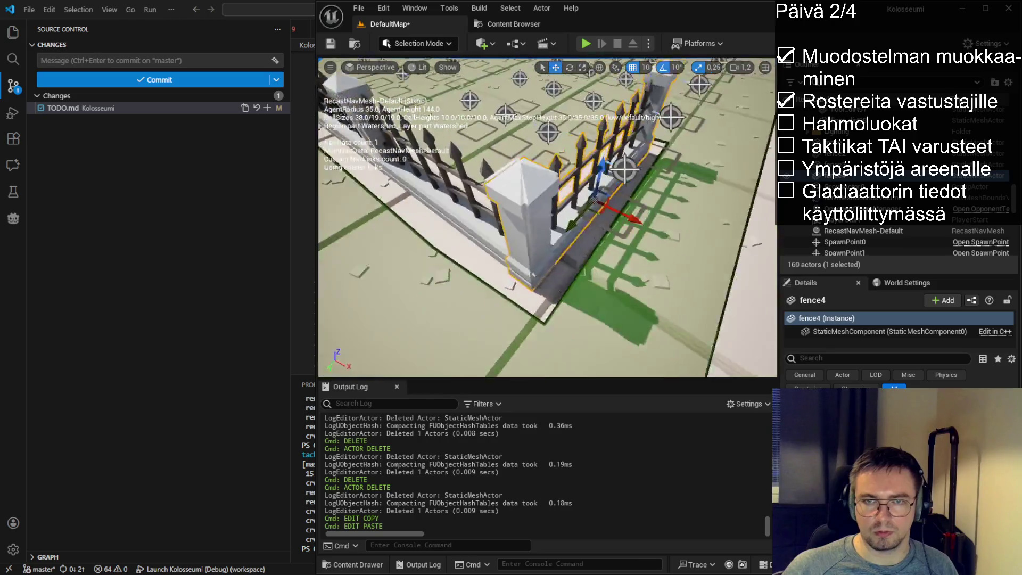
scroll(547, 217, up, 2)
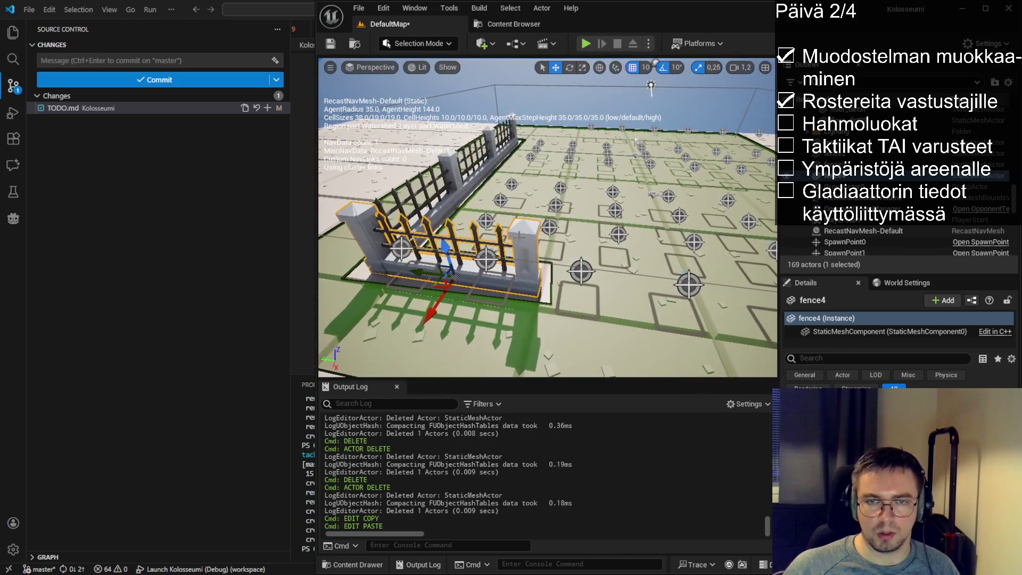
- Copy fence4 and paste three copies, creating fence5 through fence7
key(ctrl+c)
key(ctrl+v)
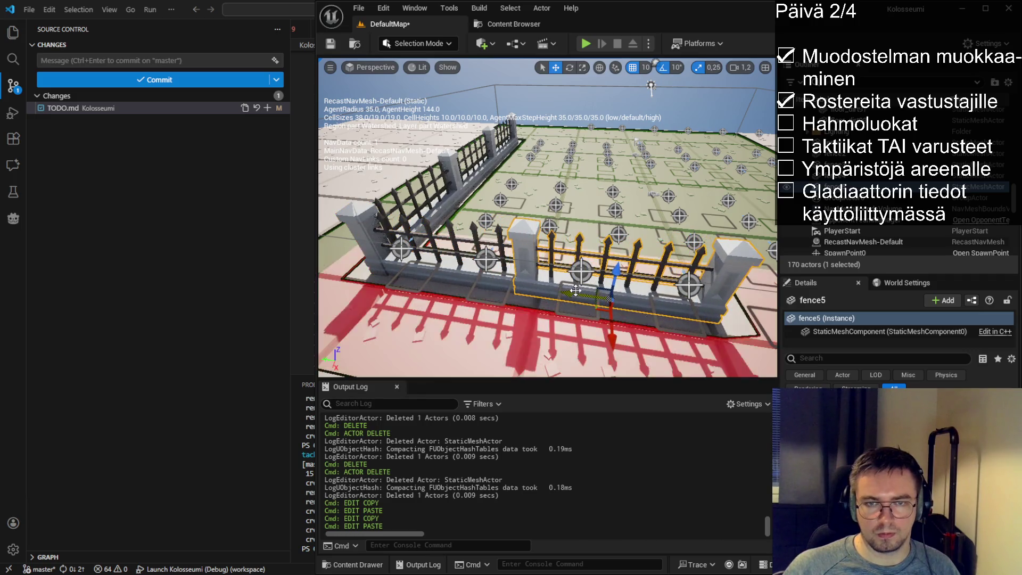
key(ctrl+v)
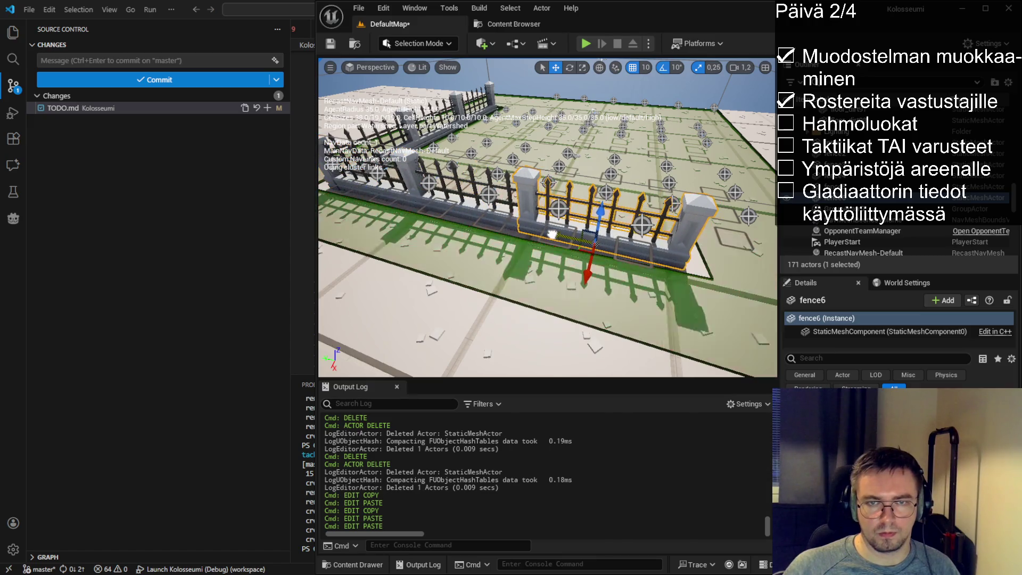
scroll(552, 234, down, 6)
key(ctrl+v)
- Drag fence7 into the front fence row and check it against the row
drag(353, 222, 472, 253)
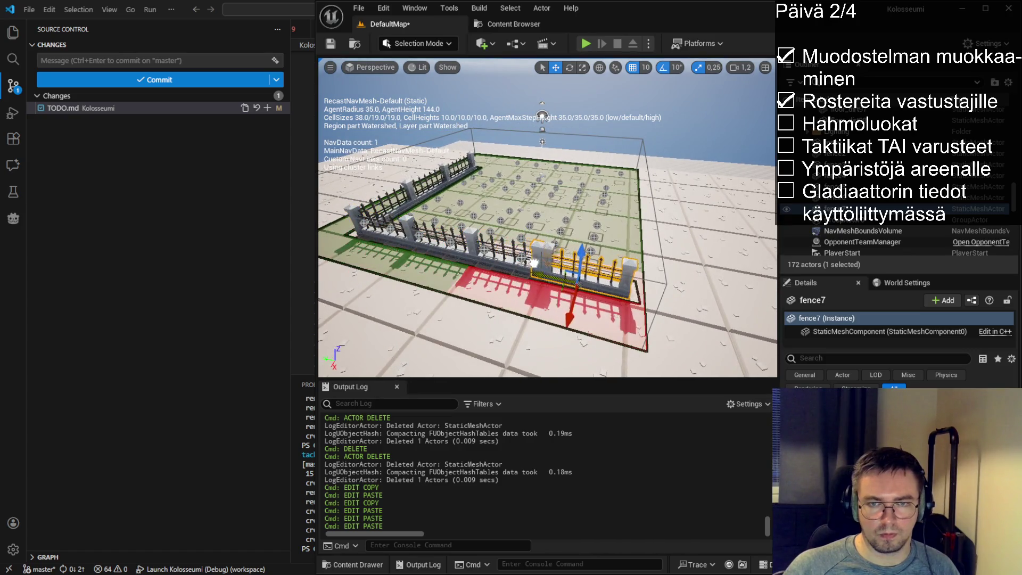
scroll(542, 263, up, 5)
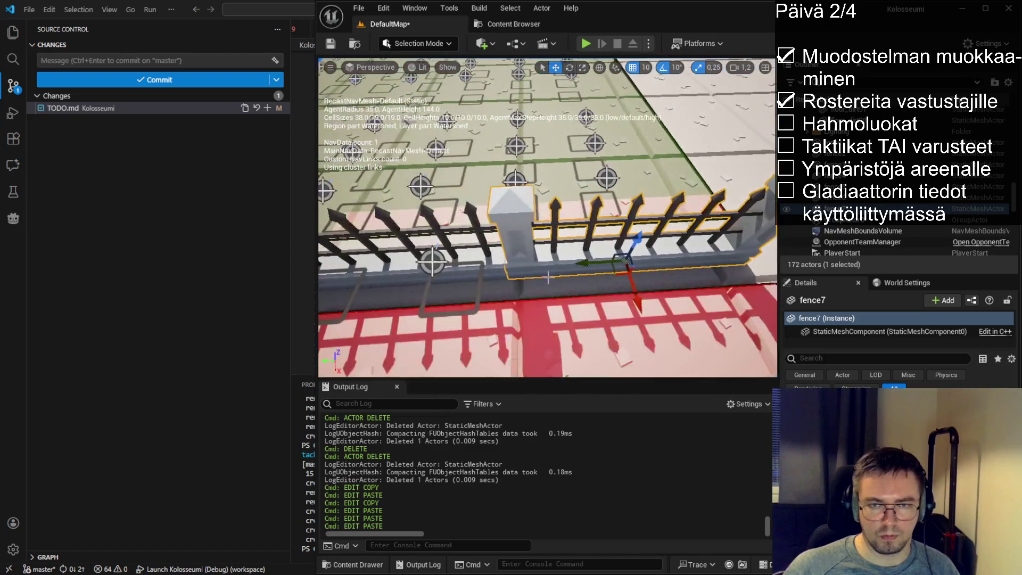
scroll(592, 263, down, 6)
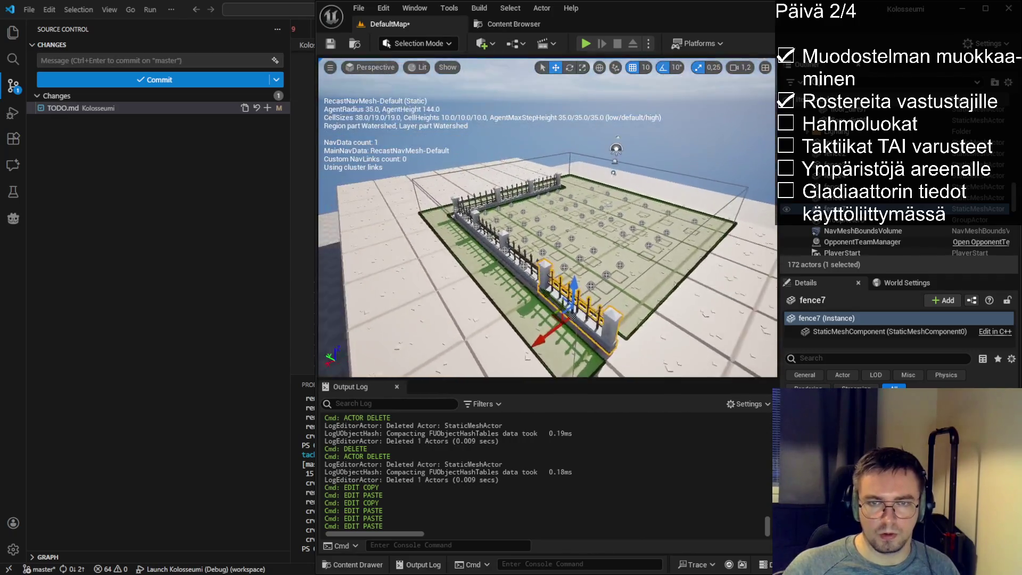
drag(592, 263, 506, 256)
scroll(547, 217, down, 5)
drag(547, 218, 618, 220)
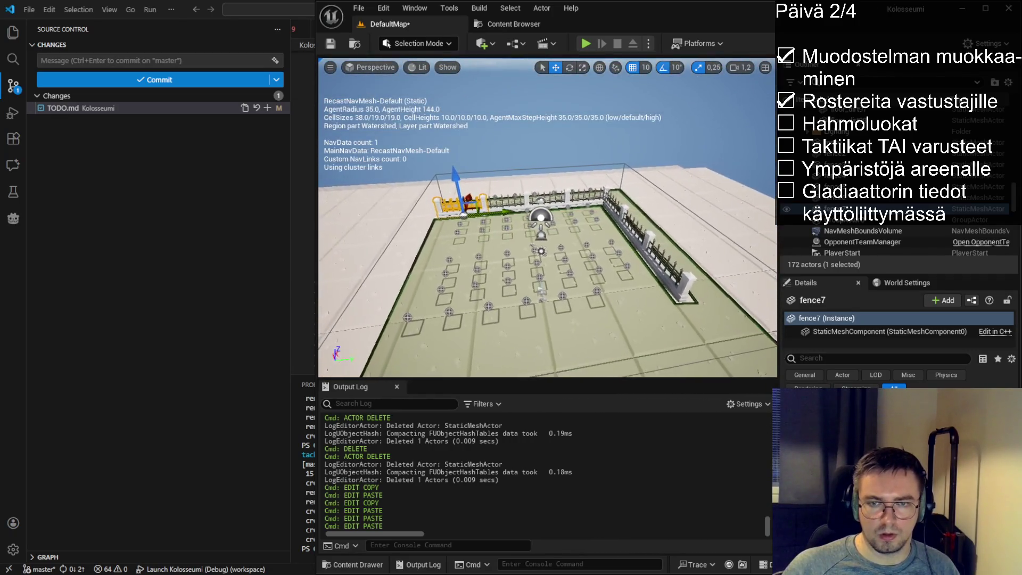
scroll(574, 290, up, 4)
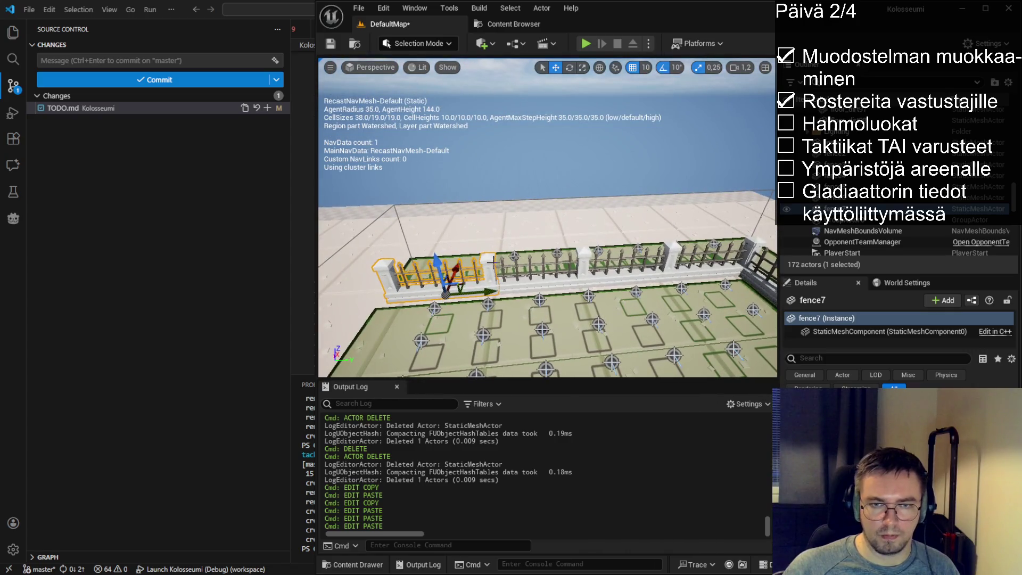
- Copy the left, middle and right fence segments and slide the copies into line on an open side
click(483, 265)
key(ctrl+a)
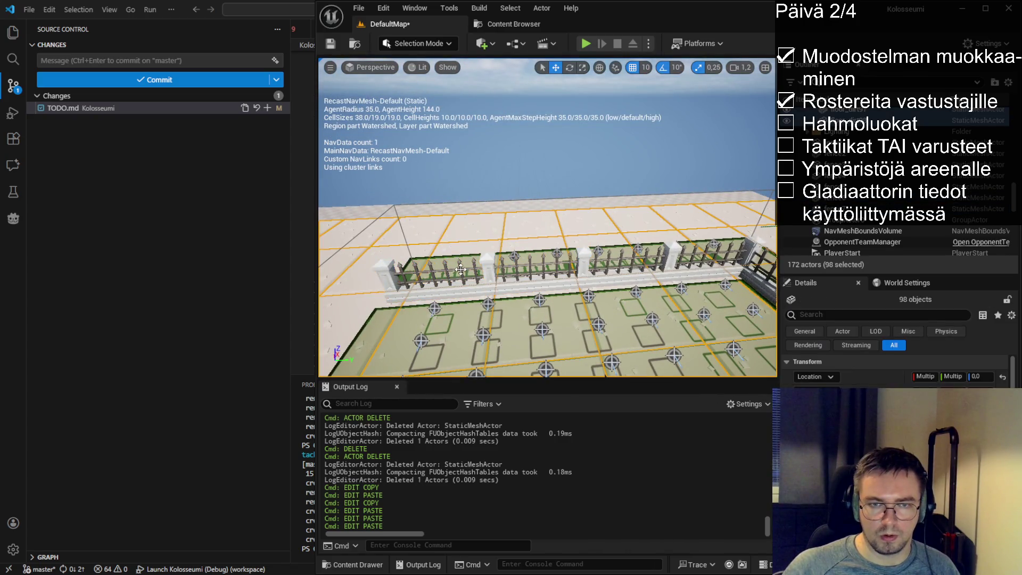
click(461, 270)
ctrl+click(535, 263)
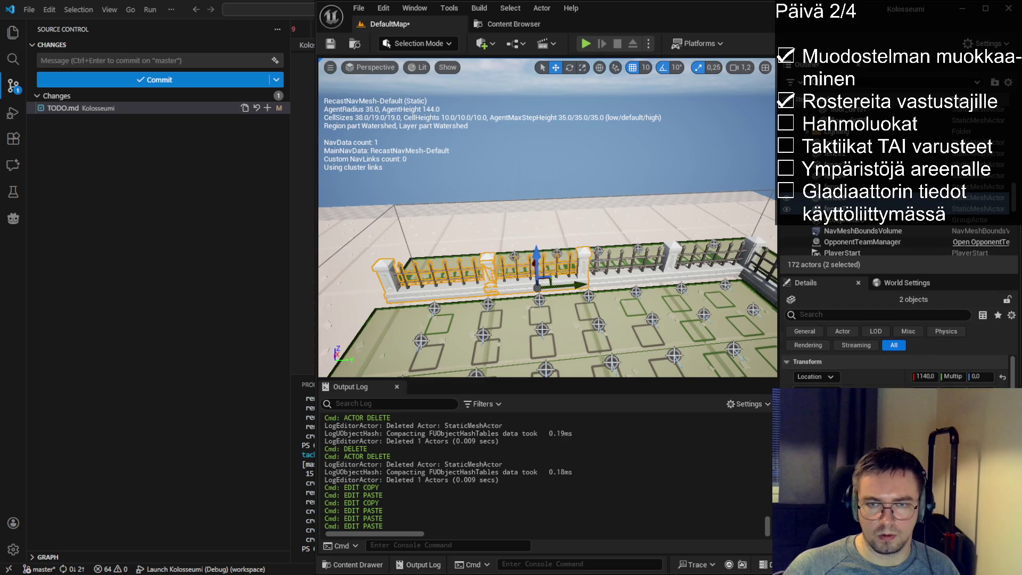
ctrl+click(630, 264)
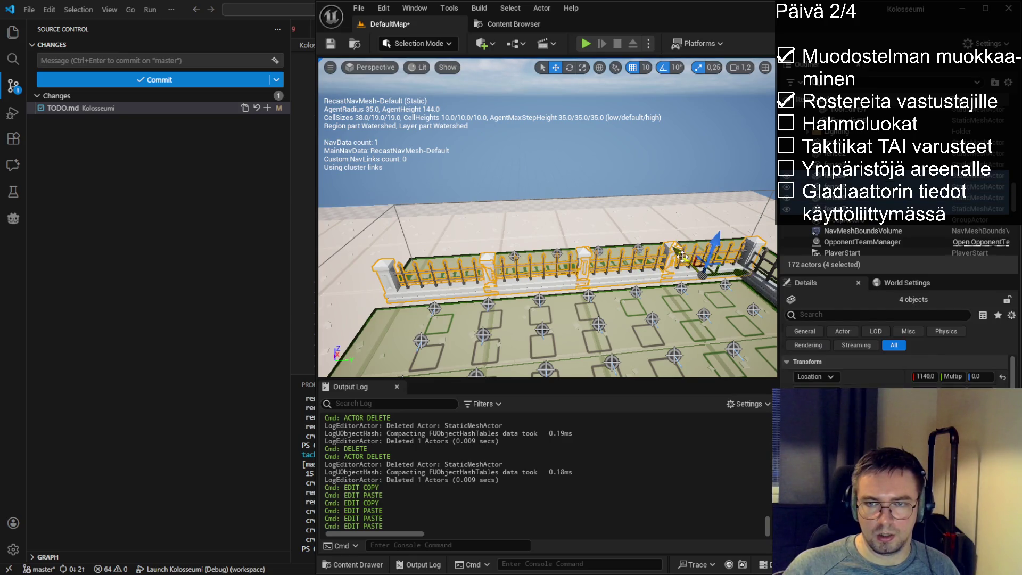
key(ctrl+c)
key(ctrl+v)
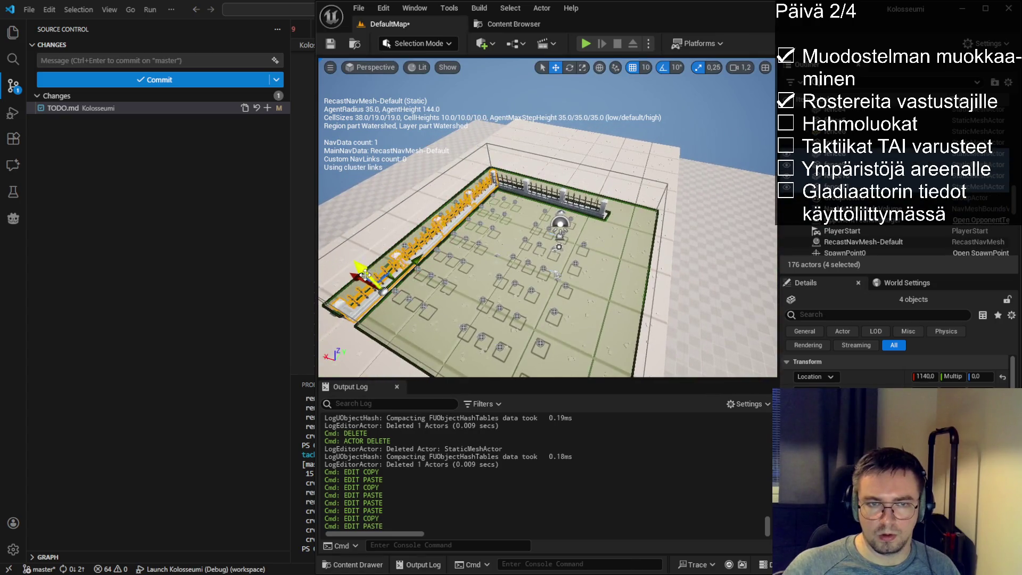
key(f)
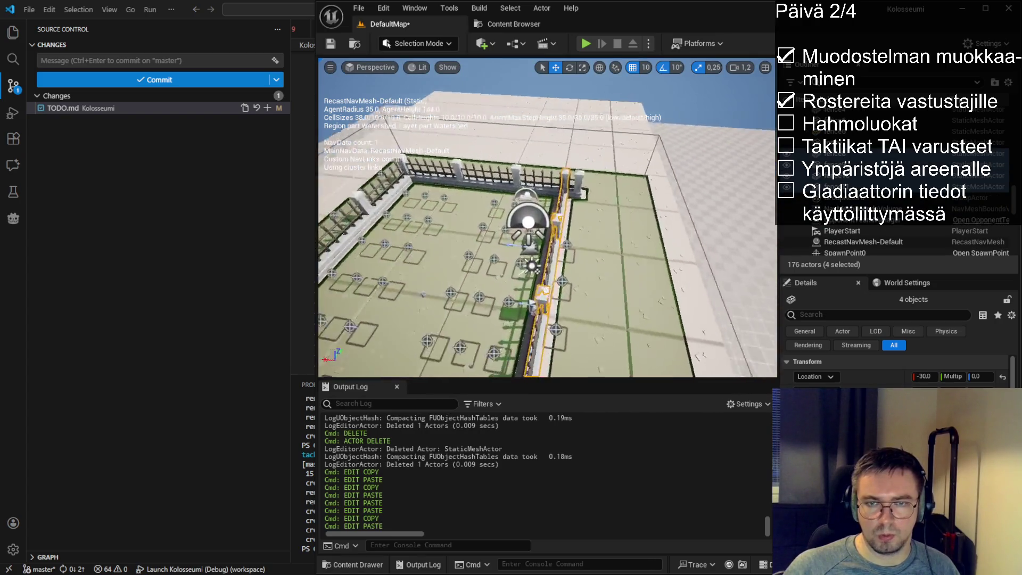
scroll(547, 217, down, 5)
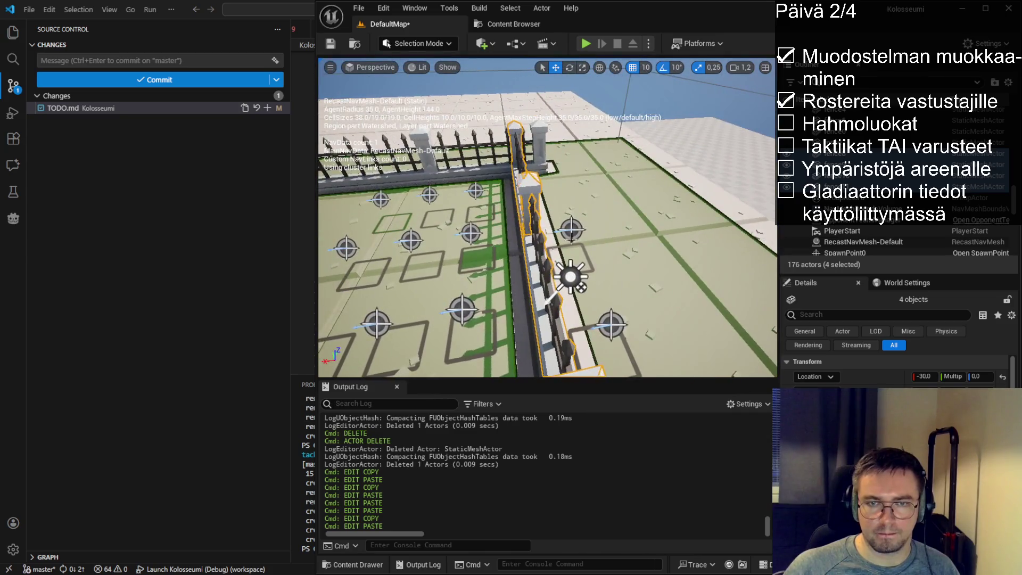
mouse_move(548, 217)
mouse_down()
mouse_move(599, 221)
mouse_move(567, 219)
mouse_up()
mouse_move(589, 142)
mouse_down()
mouse_move(586, 155)
mouse_move(607, 182)
mouse_up()
- Duplicate the three back-row fence sections for the opposite edge and save DefaultMap
click(618, 205)
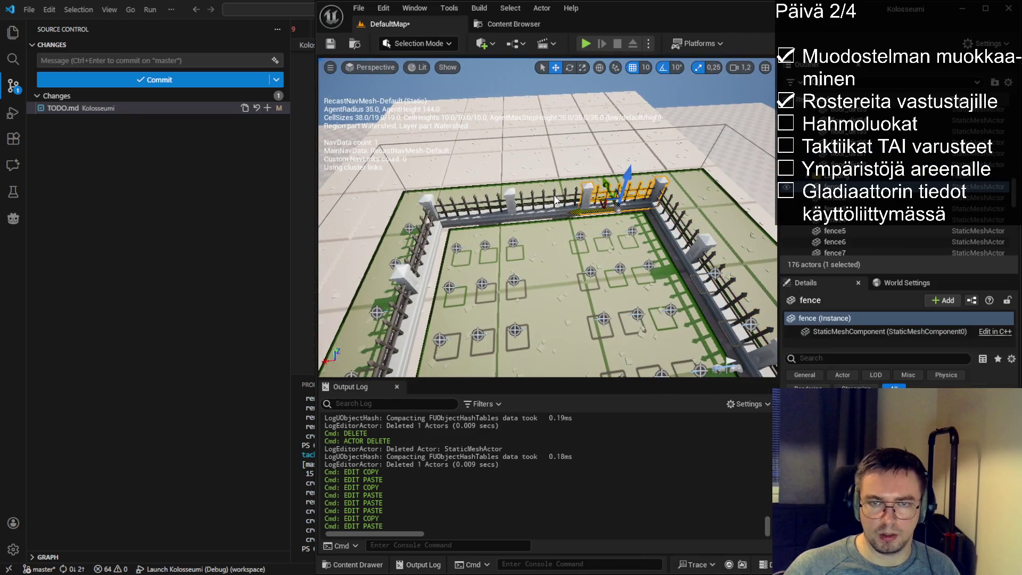
ctrl+click(555, 200)
ctrl+click(463, 207)
key(ctrl+c)
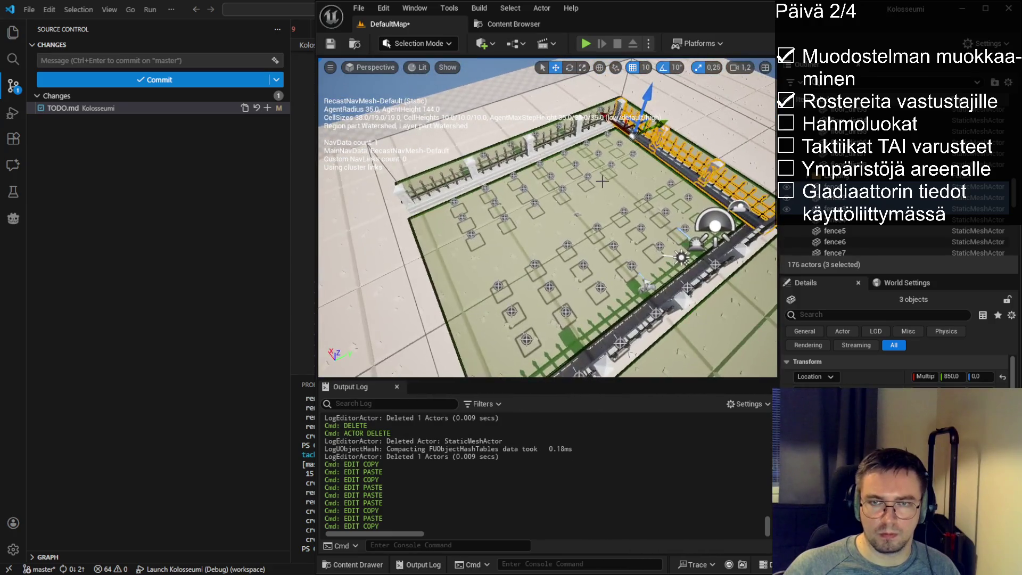
key(ctrl+v)
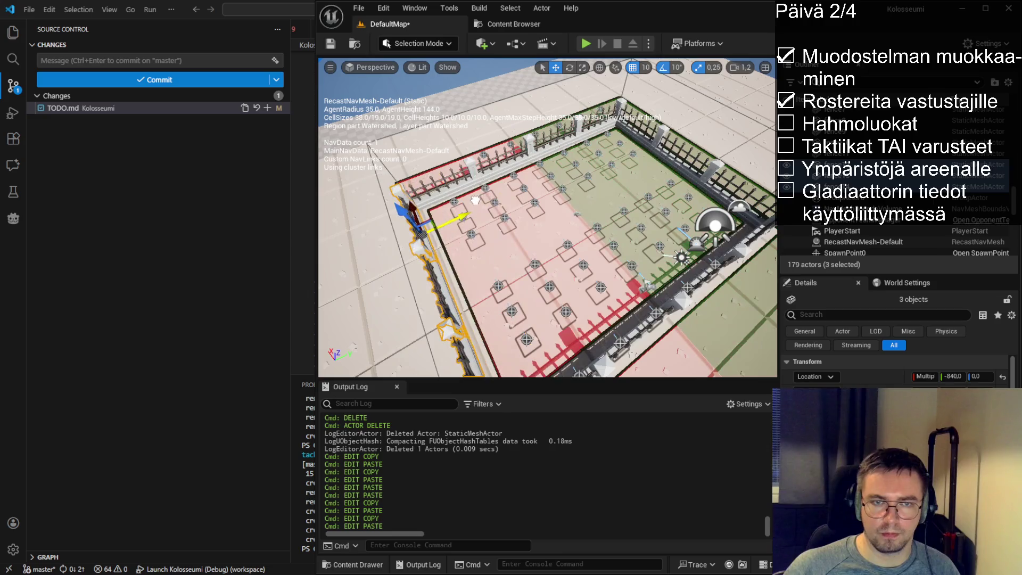
key(f)
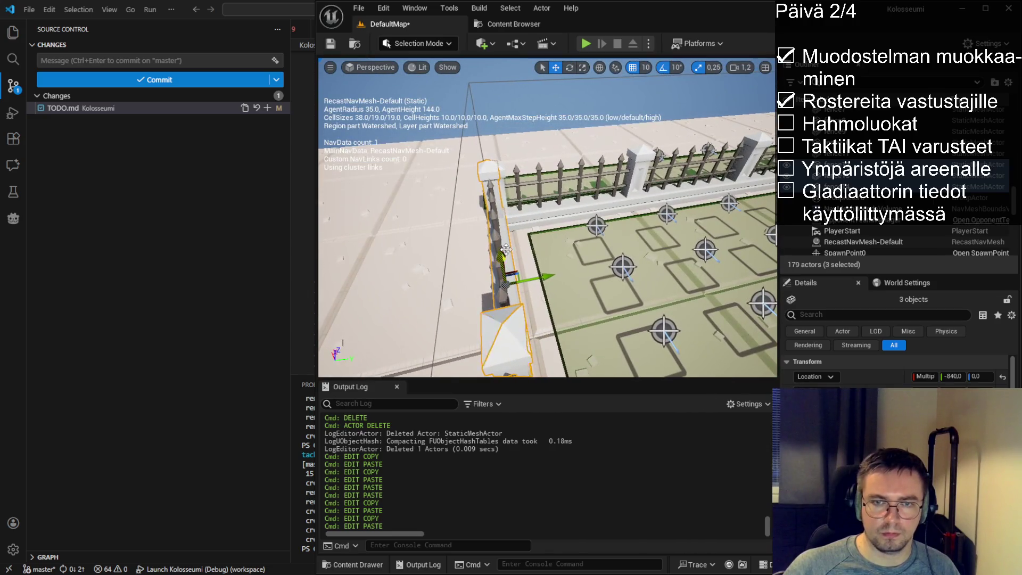
scroll(548, 276, down, 5)
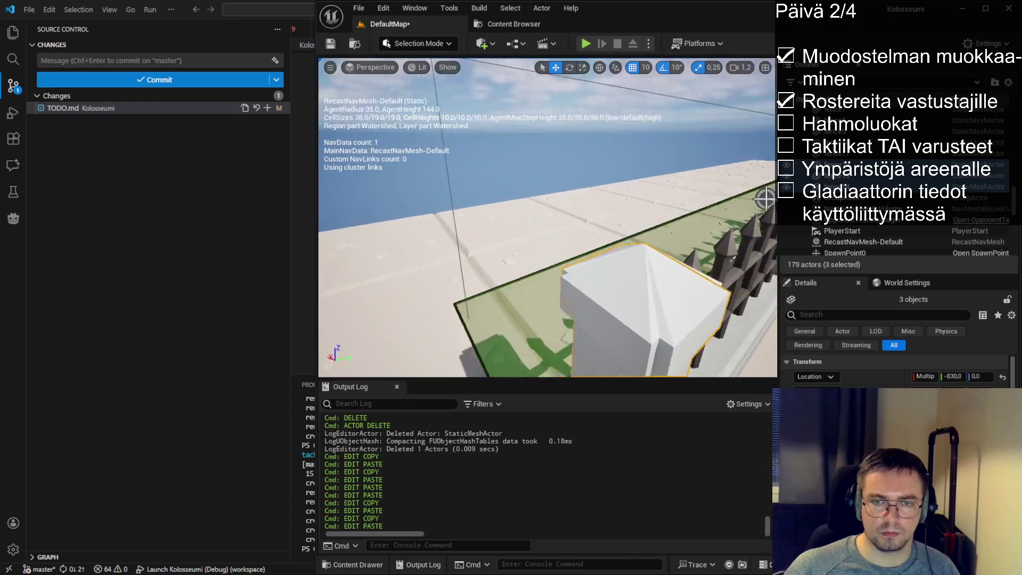
drag(607, 116, 320, 46)
click(329, 44)
scroll(548, 217, up, 5)
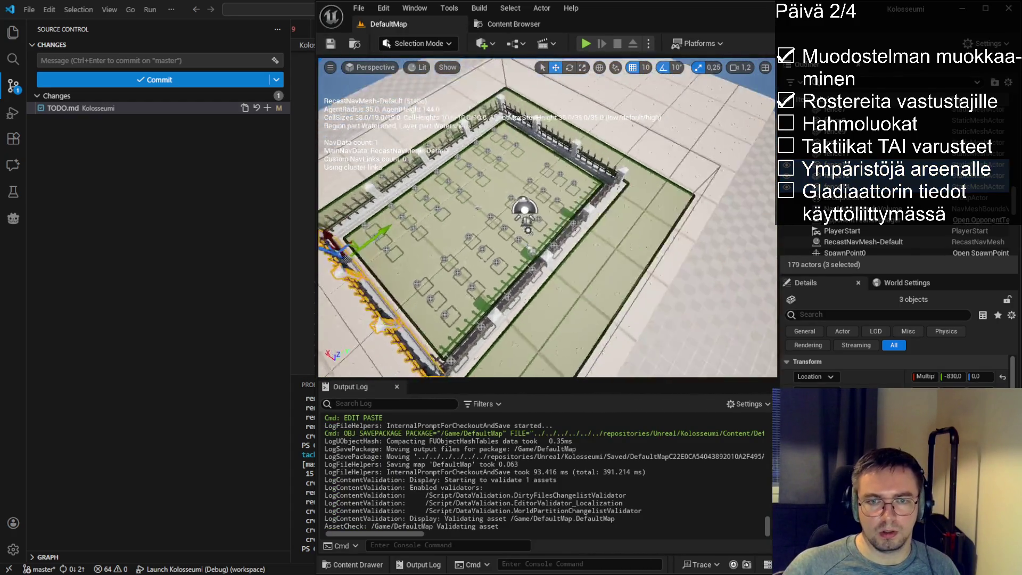
- Orbit around the arena and make SpawnPointFactory the active selection
mouse_move(548, 217)
mouse_down()
mouse_move(447, 217)
mouse_move(444, 197)
mouse_move(423, 181)
mouse_up()
drag(457, 223, 457, 223)
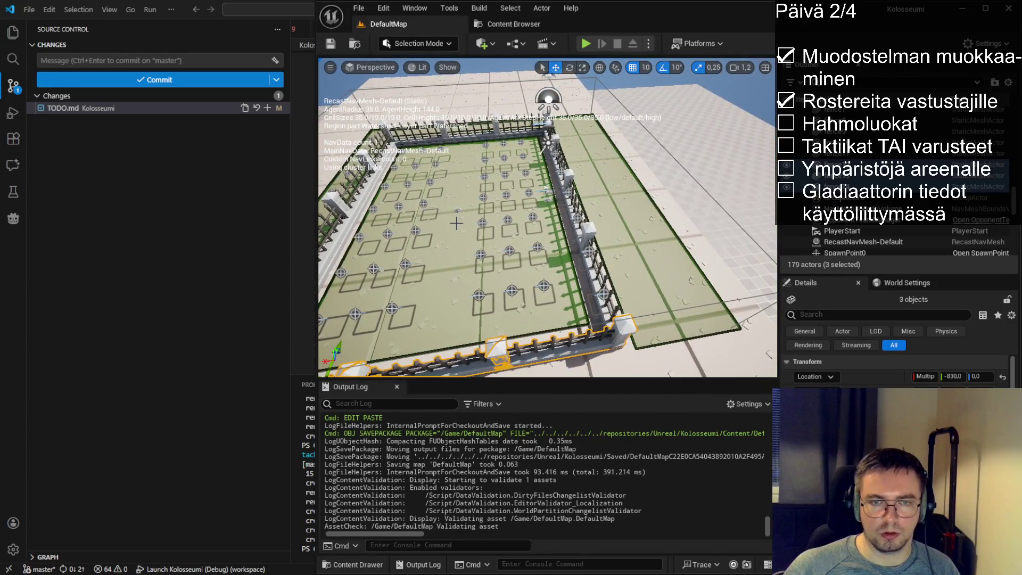
drag(551, 263, 542, 206)
click(532, 182)
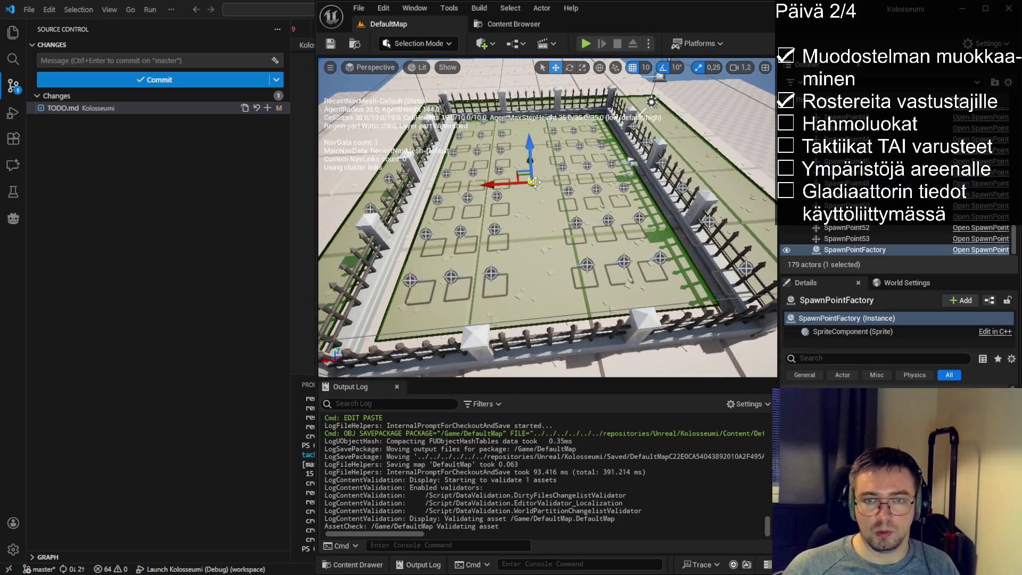
click(852, 251)
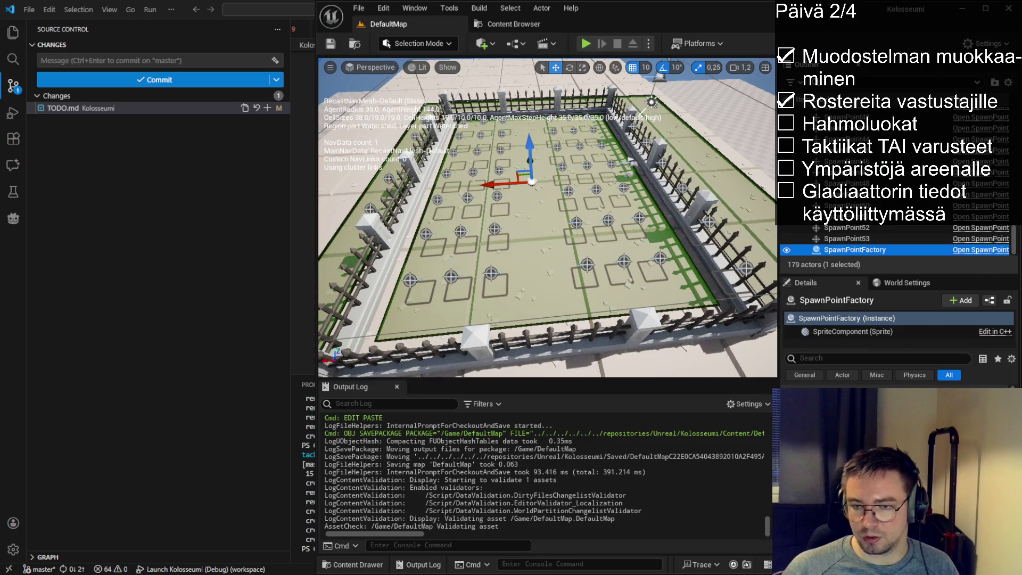
mouse_move(717, 235)
mouse_down()
mouse_move(697, 233)
mouse_move(718, 236)
mouse_move(703, 240)
mouse_up()
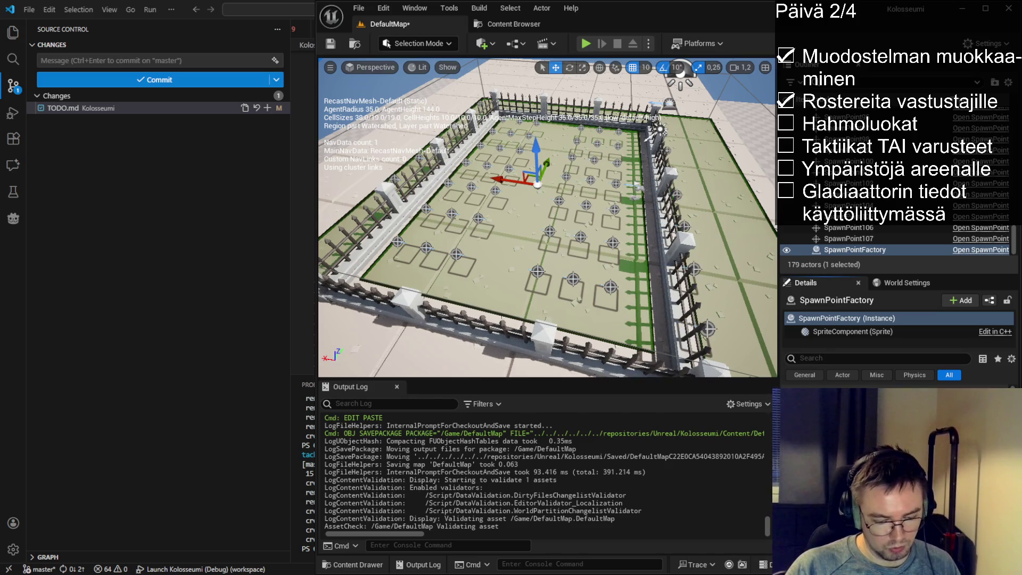
drag(702, 240, 743, 241)
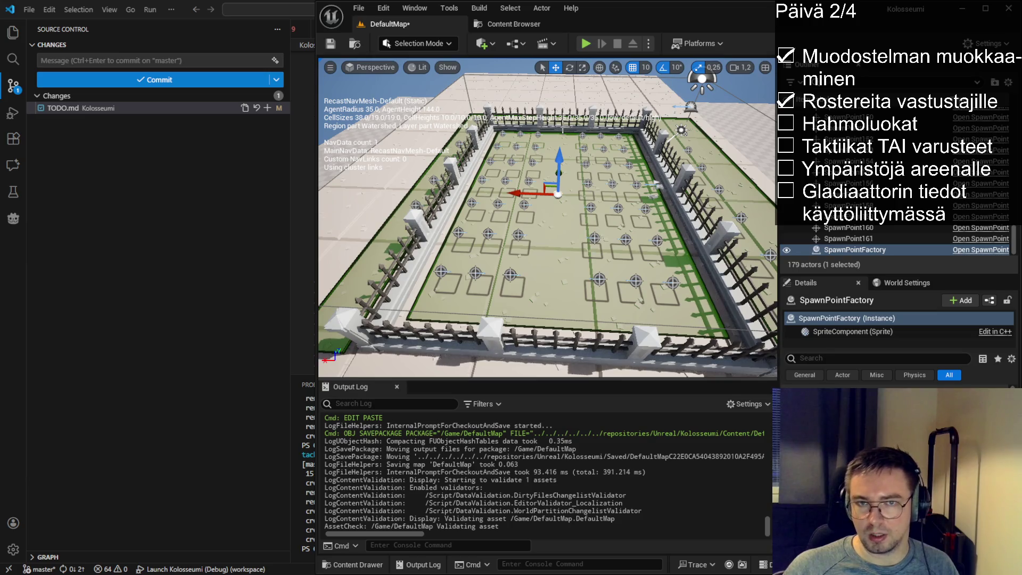
- Select the fence2 gate on the back fence line, frame it, and shift it slightly sideways
click(563, 127)
drag(548, 223, 548, 197)
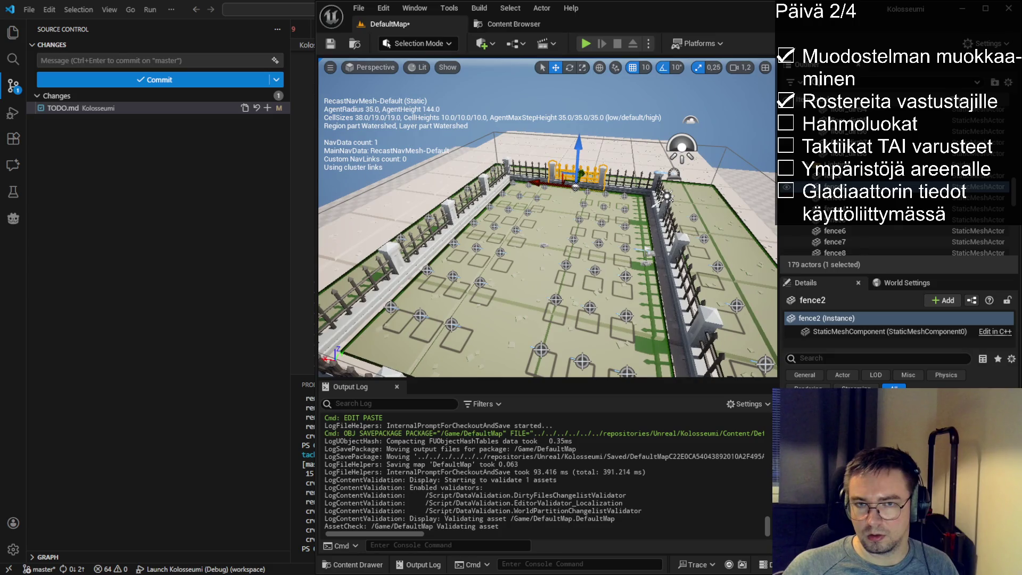
mouse_move(478, 224)
mouse_down()
mouse_move(471, 213)
mouse_move(478, 224)
mouse_up()
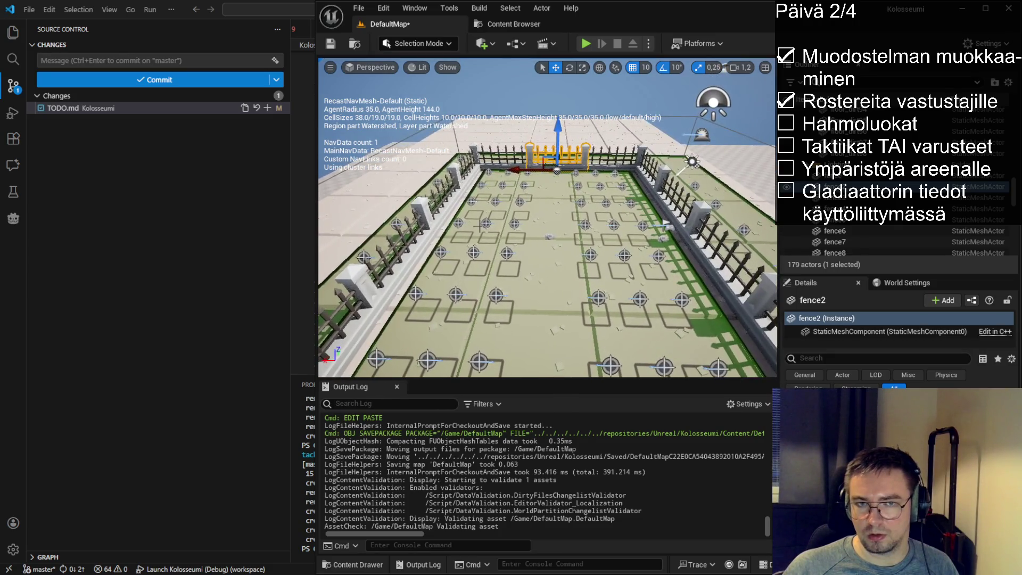
click(547, 238)
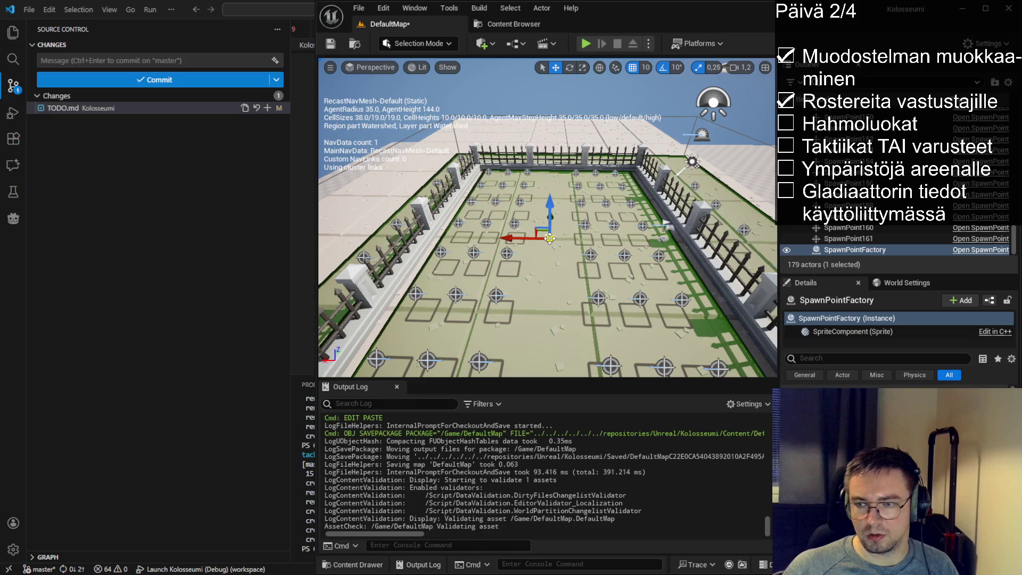
click(555, 164)
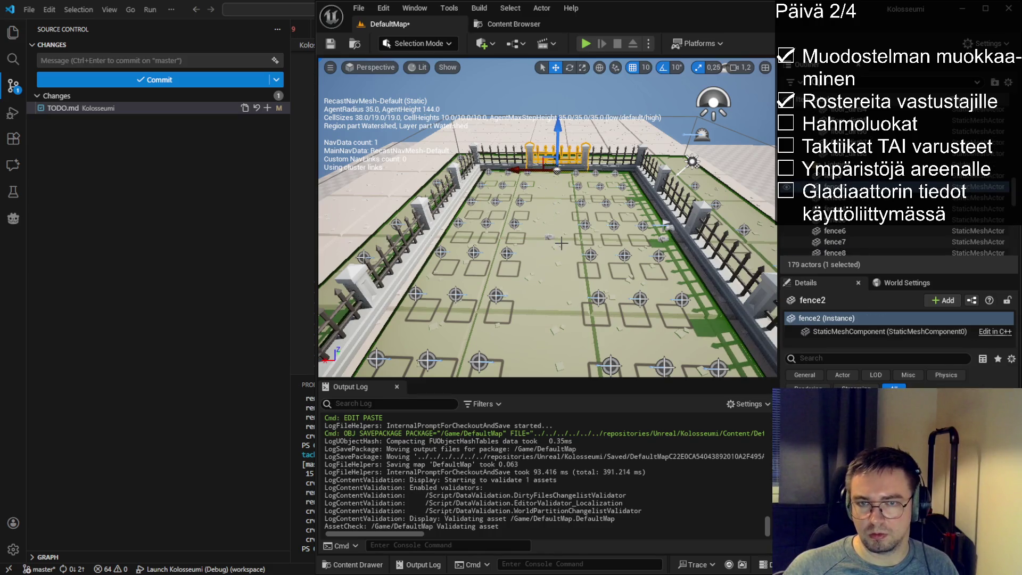
key(f)
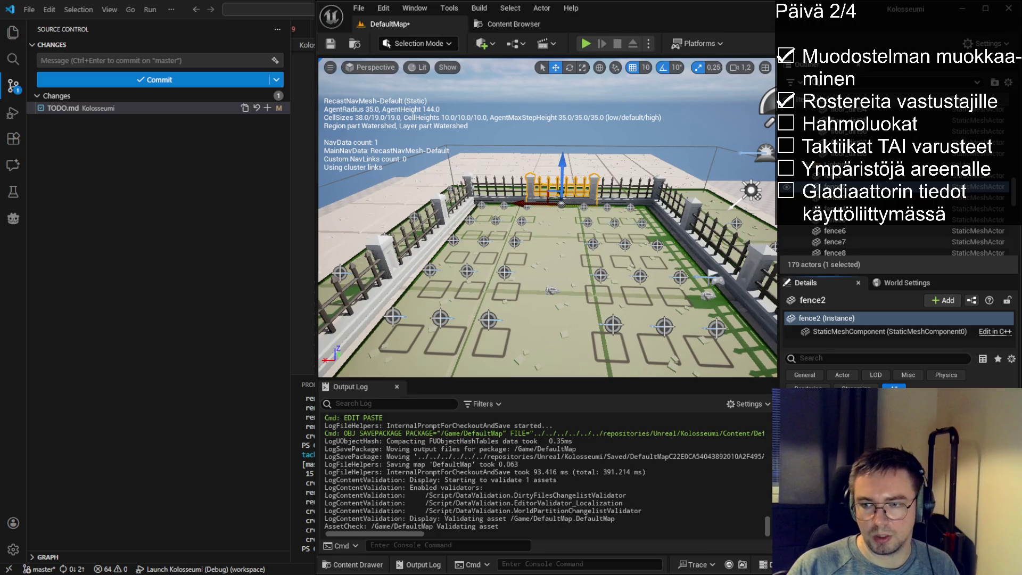
key(ctrl+z)
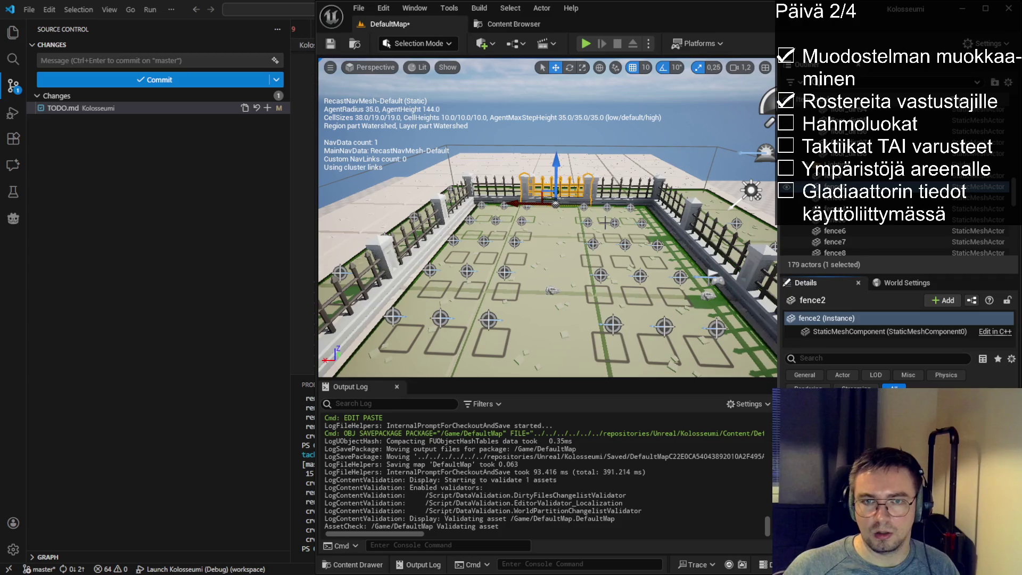
- Undo the accidental floor selection and select the fence2 gate section instead
click(584, 299)
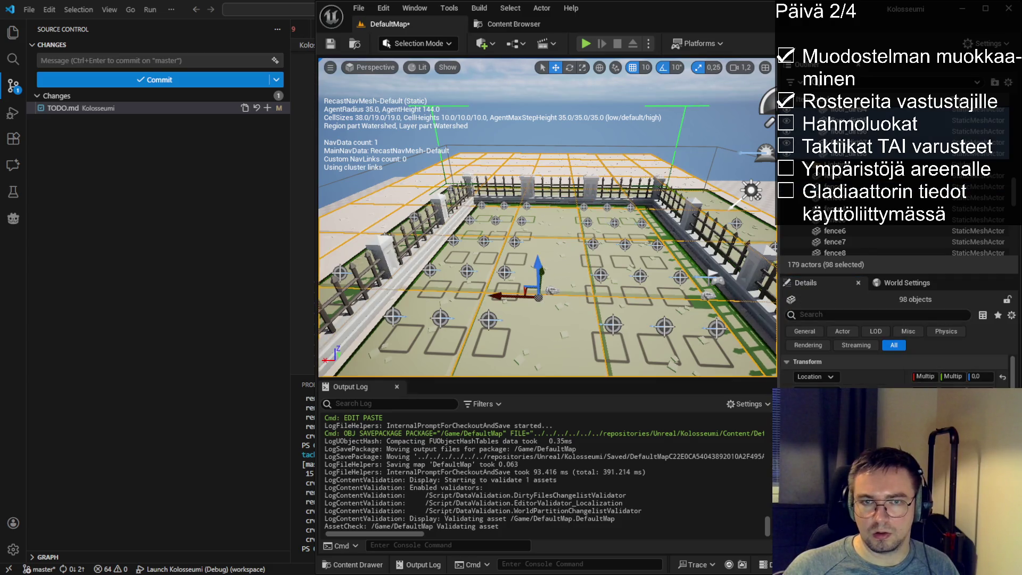
key(ctrl+z)
key(f)
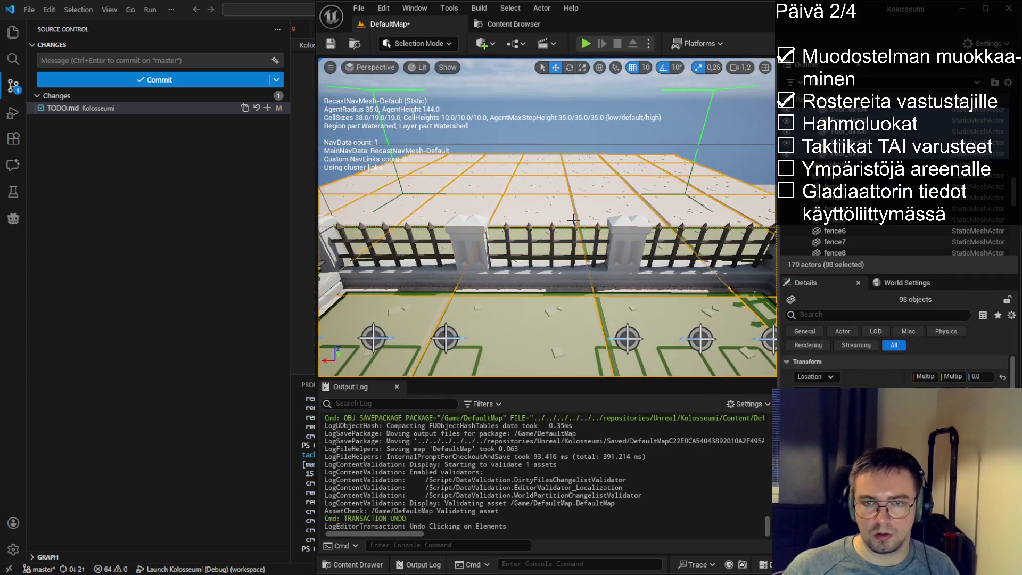
click(616, 214)
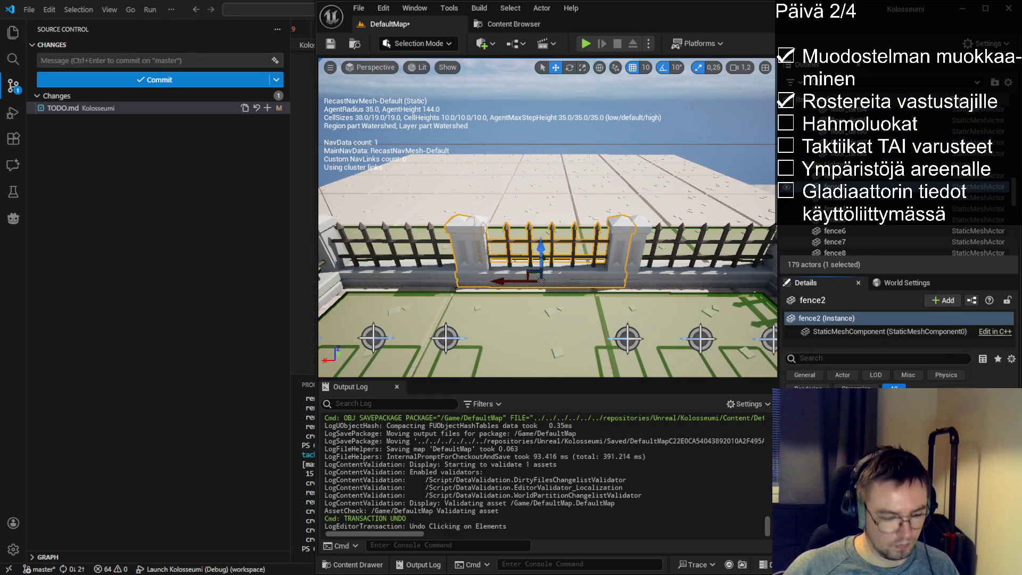
scroll(547, 218, down, 5)
mouse_move(547, 219)
mouse_down()
mouse_move(580, 266)
mouse_move(570, 245)
mouse_up()
- Select all fourteen surrounding fence sections, from fence4 through fence14
ctrl+click(591, 251)
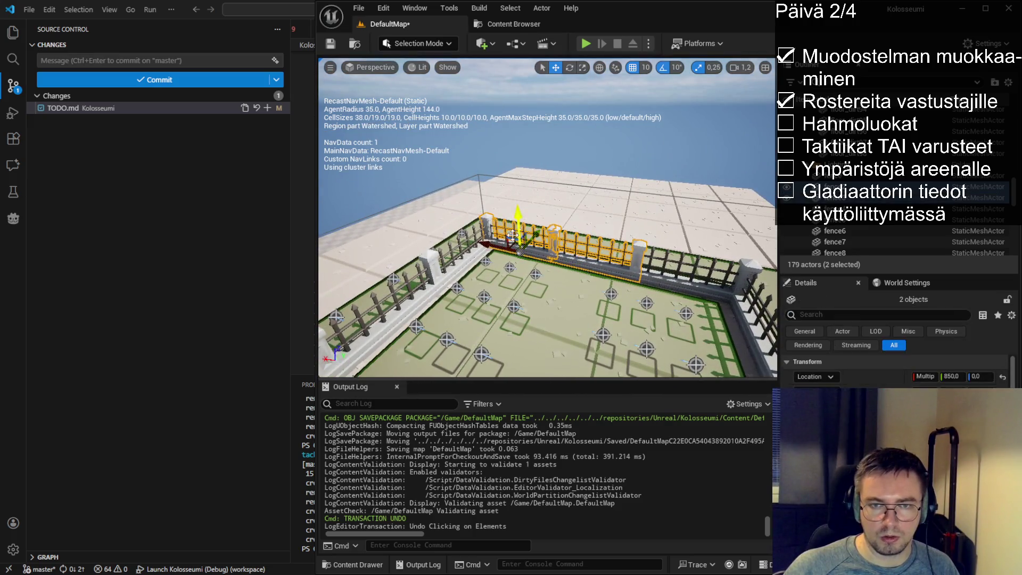
ctrl+click(462, 234)
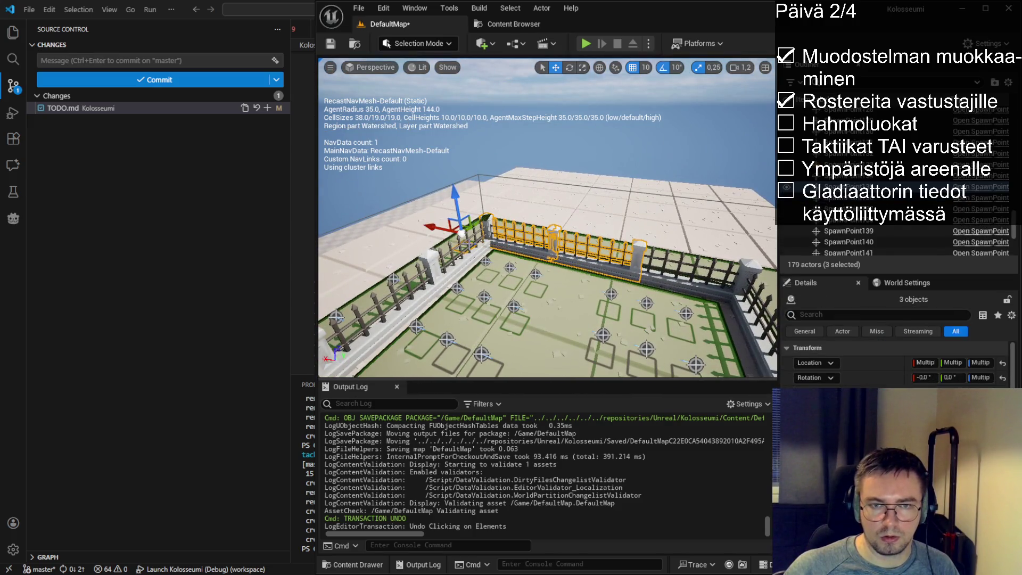
click(462, 262)
ctrl+click(547, 253)
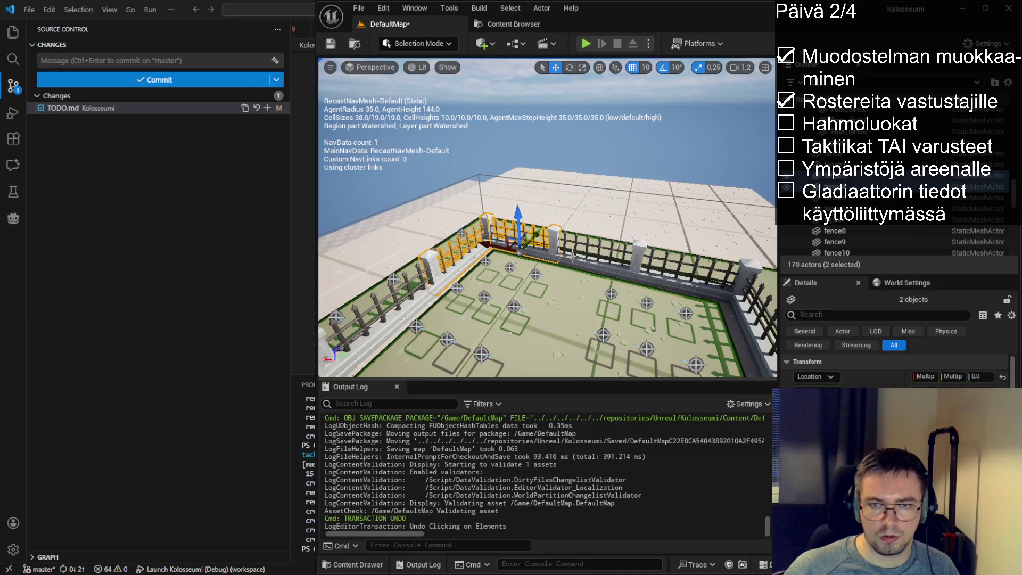
ctrl+click(588, 261)
ctrl+click(708, 282)
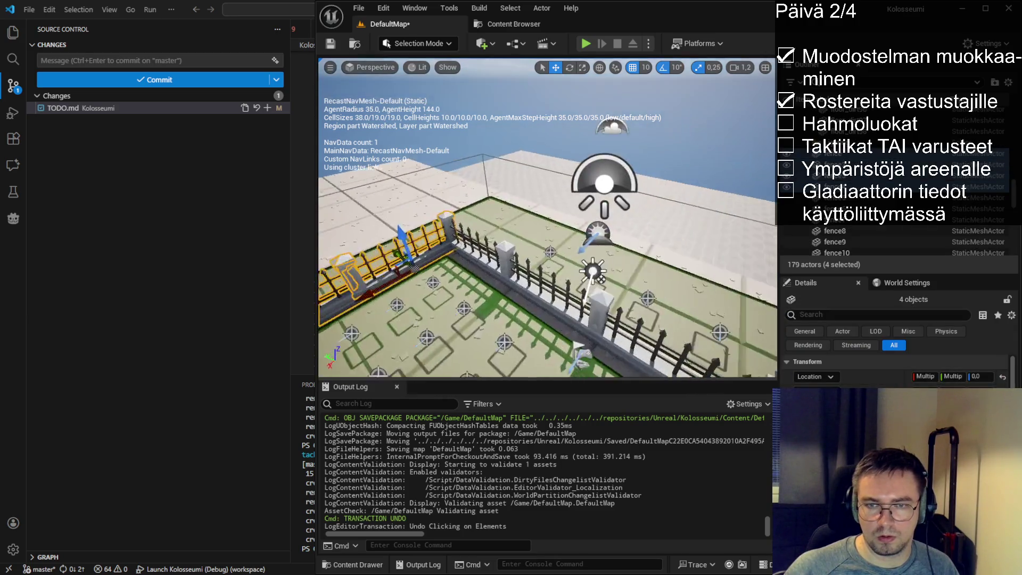
ctrl+click(473, 257)
ctrl+click(570, 254)
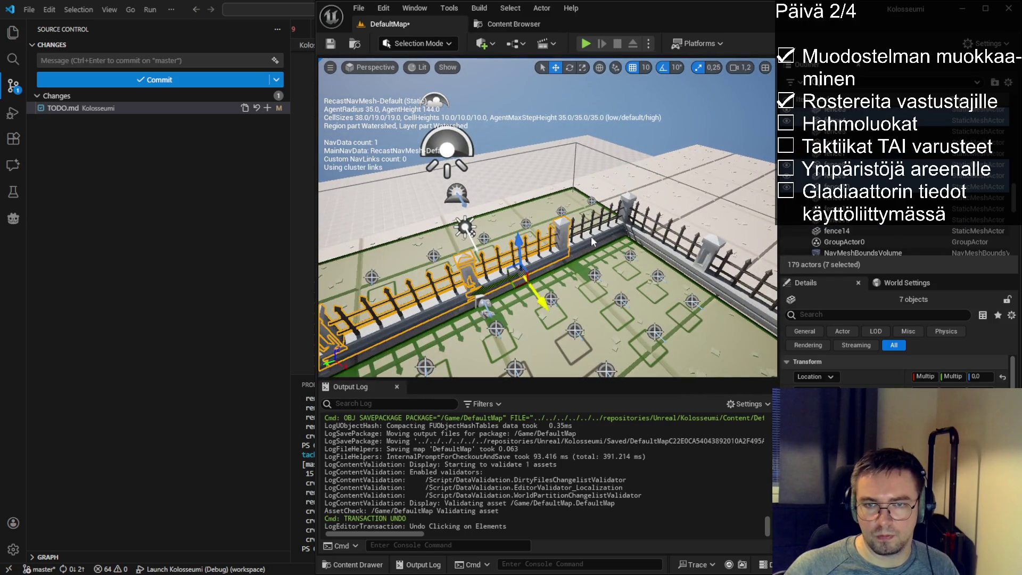
ctrl+click(595, 235)
ctrl+click(628, 208)
ctrl+click(702, 266)
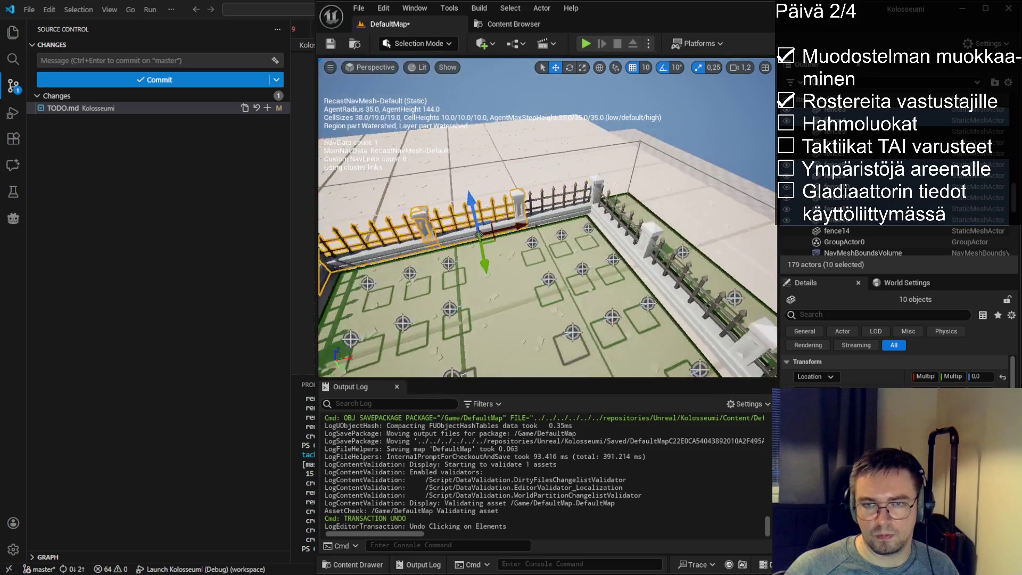
ctrl+click(580, 207)
ctrl+click(613, 231)
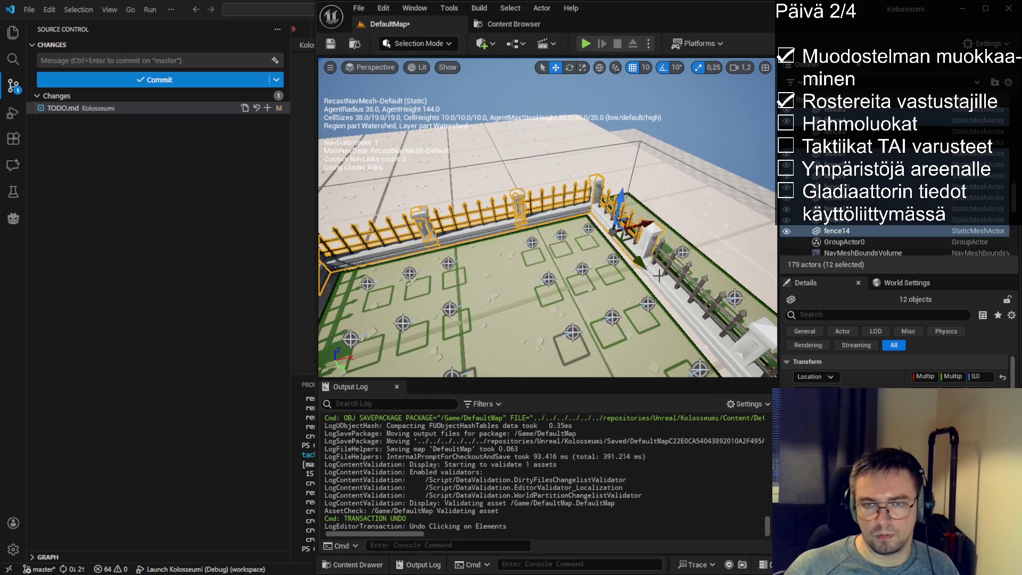
ctrl+click(668, 286)
ctrl+click(527, 248)
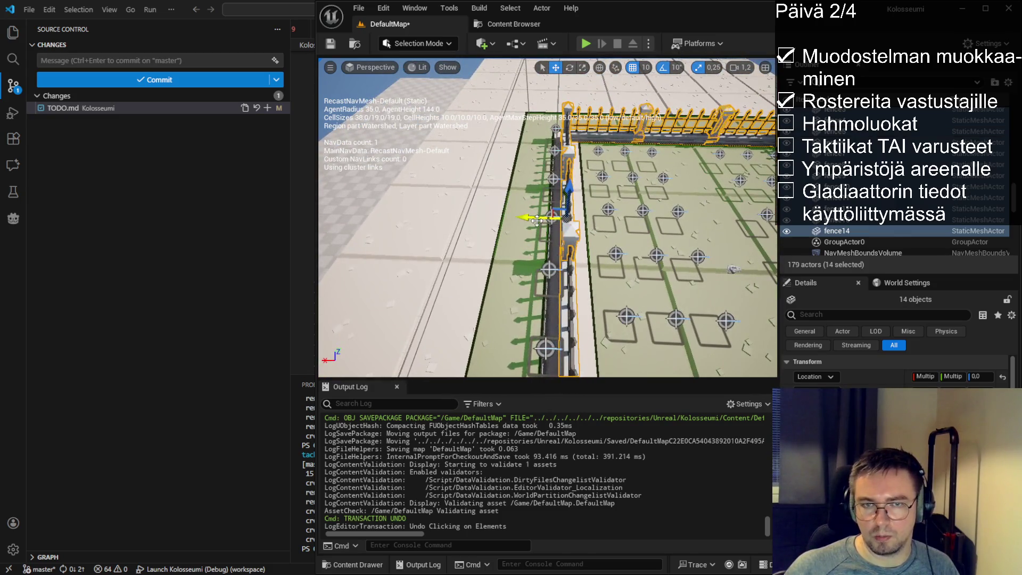
- Shift the selected fences slightly along X, then check fence2 and fence13 individually
mouse_move(536, 220)
mouse_down()
mouse_move(596, 208)
mouse_move(580, 230)
mouse_up()
click(580, 230)
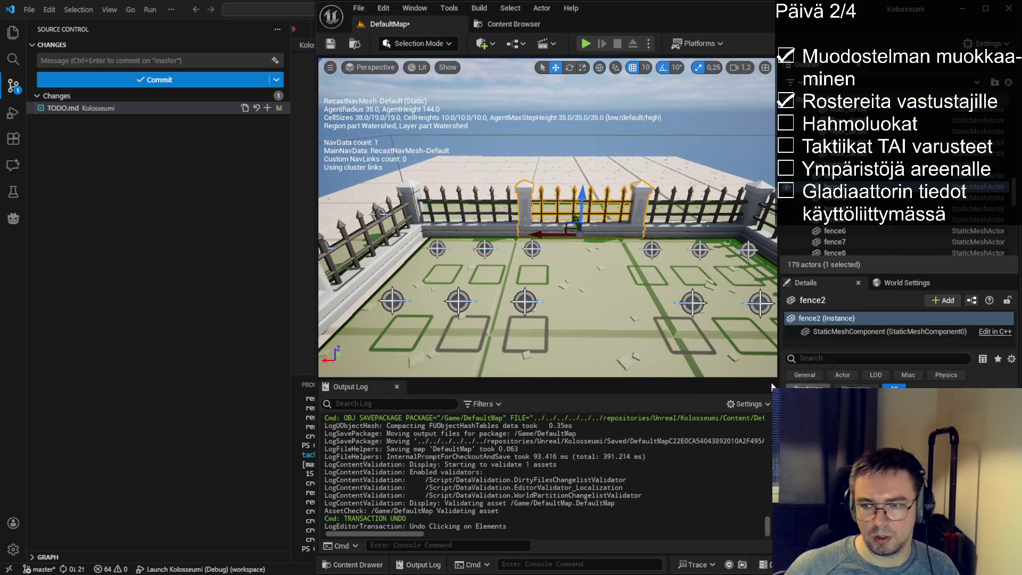
mouse_move(586, 267)
mouse_down()
mouse_move(556, 310)
mouse_move(517, 148)
mouse_move(508, 154)
mouse_move(530, 157)
mouse_move(518, 173)
mouse_move(586, 202)
mouse_move(770, 251)
mouse_up()
click(548, 277)
click(526, 141)
click(475, 225)
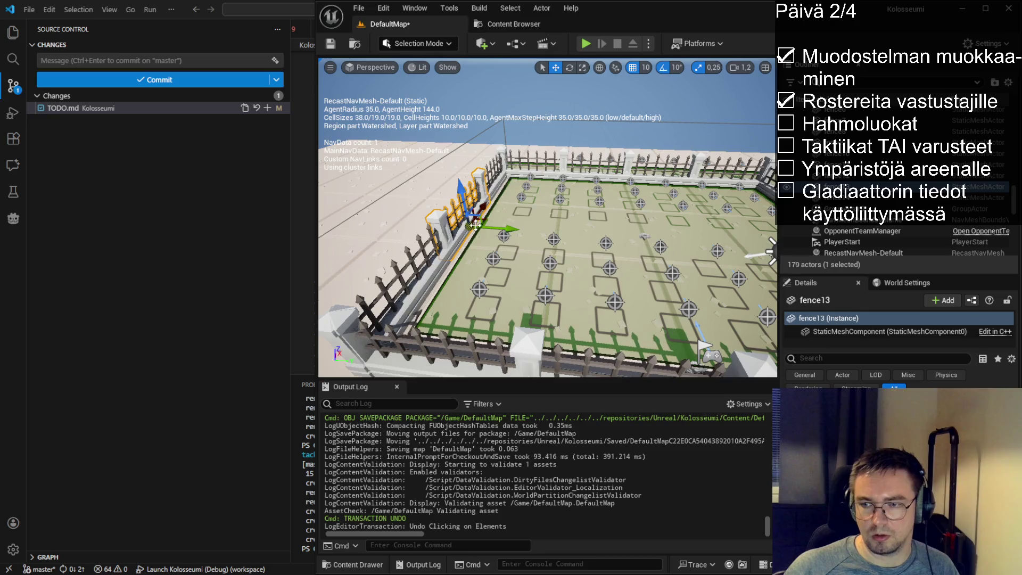
- Select the fence segments in the viewport, starting with fence14 and fence12
click(498, 186)
drag(512, 240, 530, 208)
click(531, 205)
ctrl+click(556, 190)
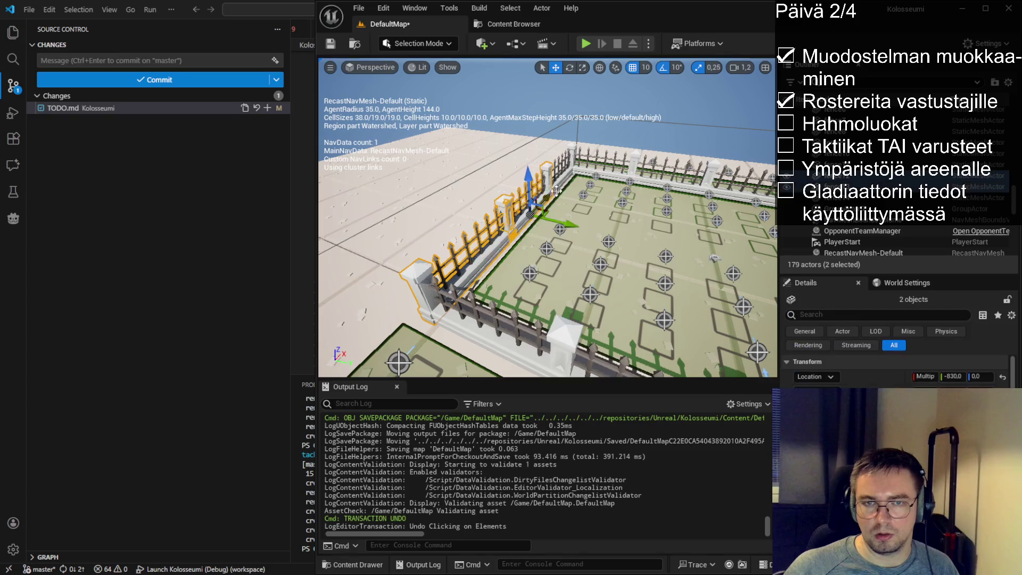
ctrl+click(590, 162)
ctrl+click(660, 179)
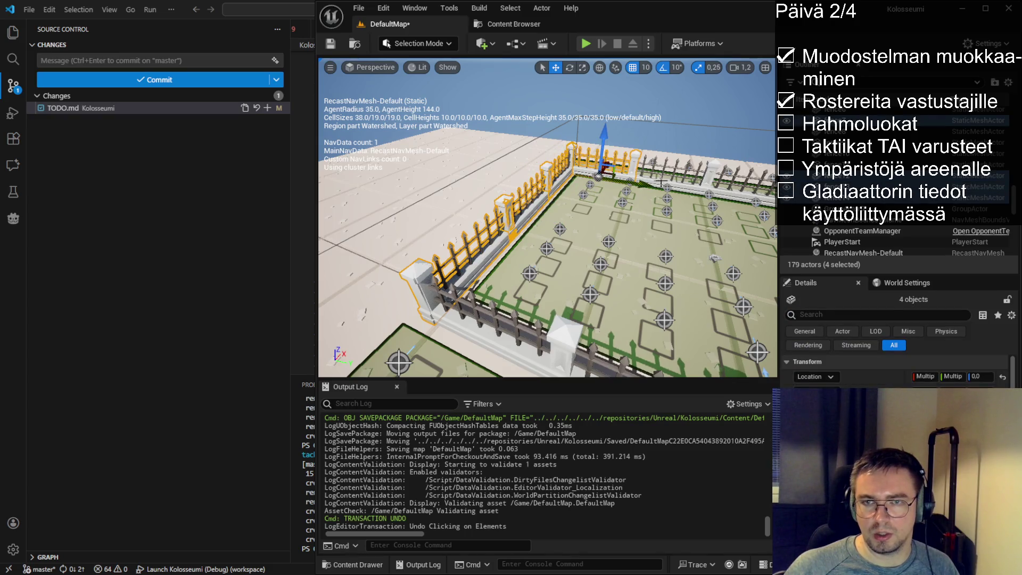
ctrl+click(660, 182)
mouse_move(661, 182)
mouse_down()
mouse_move(549, 215)
mouse_move(516, 205)
mouse_up()
ctrl+click(540, 220)
mouse_move(592, 212)
mouse_down()
mouse_move(592, 224)
mouse_move(592, 212)
mouse_up()
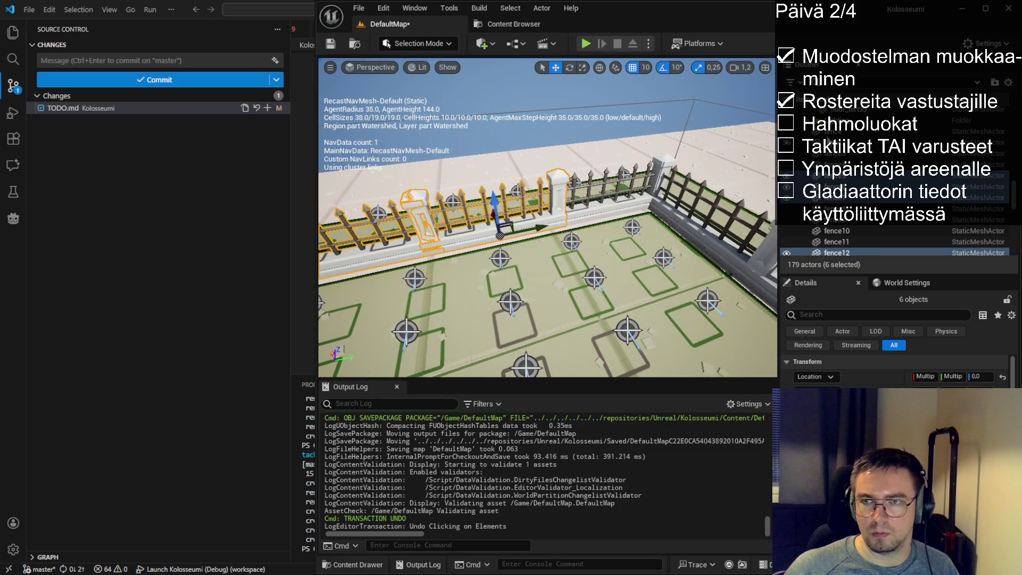
- Select the first fence through fence14 in the Outliner and group them into GroupActor1
click(828, 132)
key(shift+Down)
key(shift+Down)
key(shift+Down)
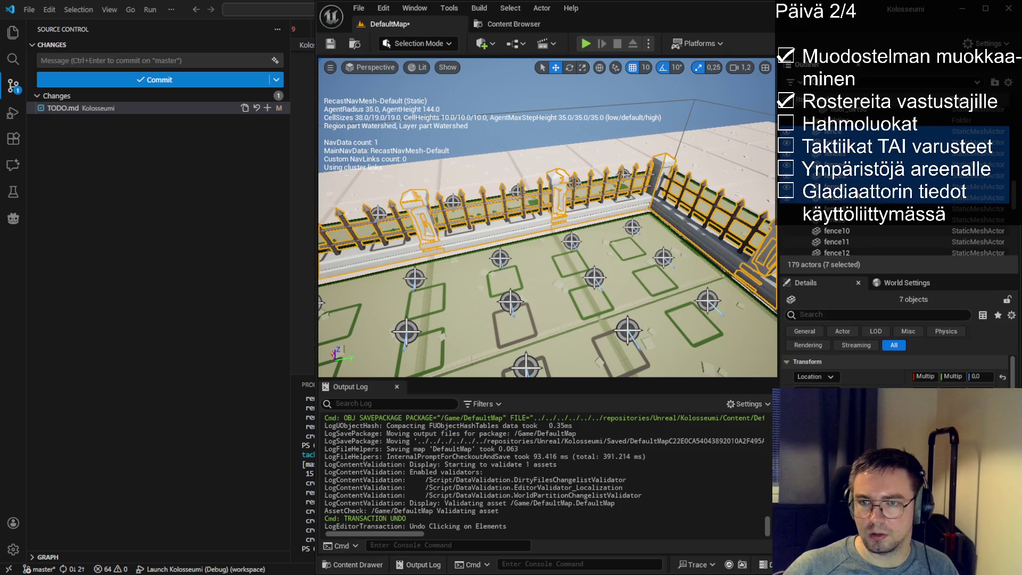
key(shift+Down)
key(shift+Down)
key(shift+Down)
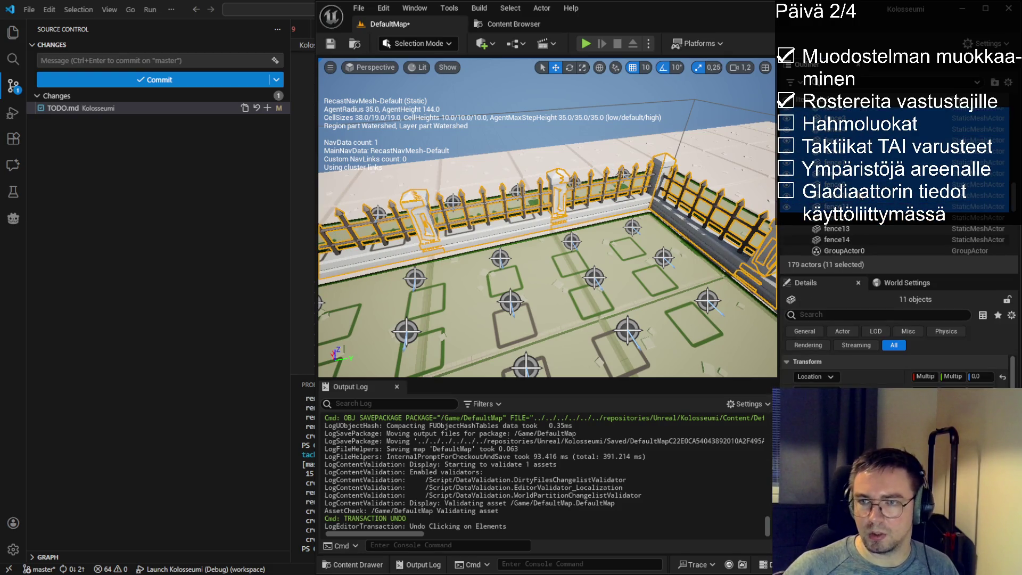
scroll(894, 175, down, 2)
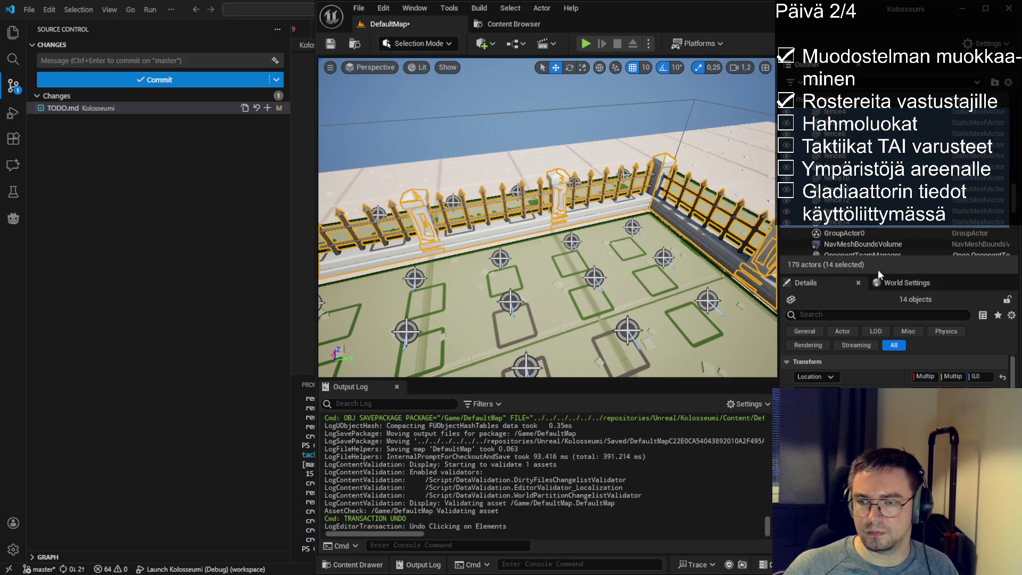
key(ctrl+g)
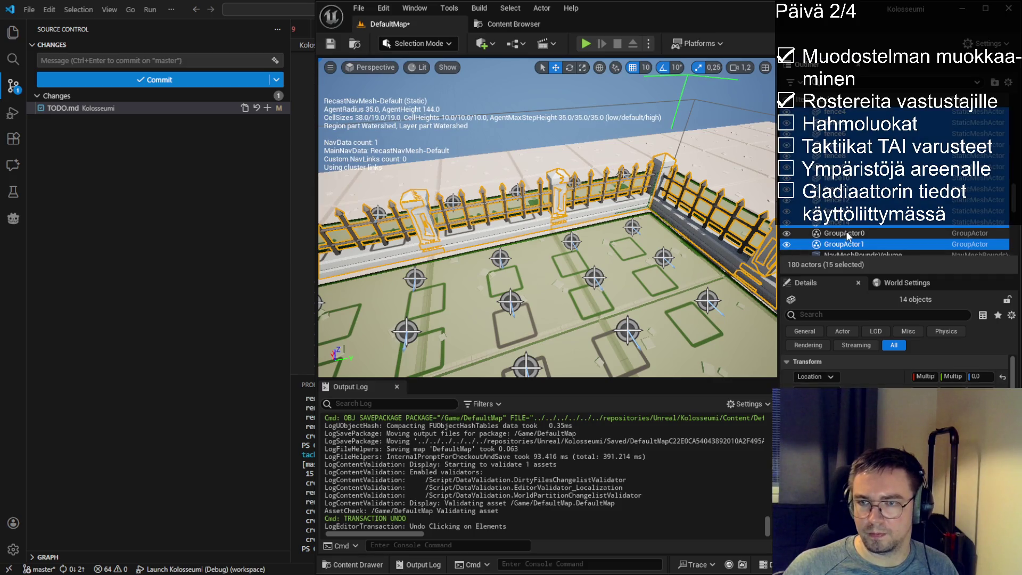
click(846, 245)
double_click(846, 246)
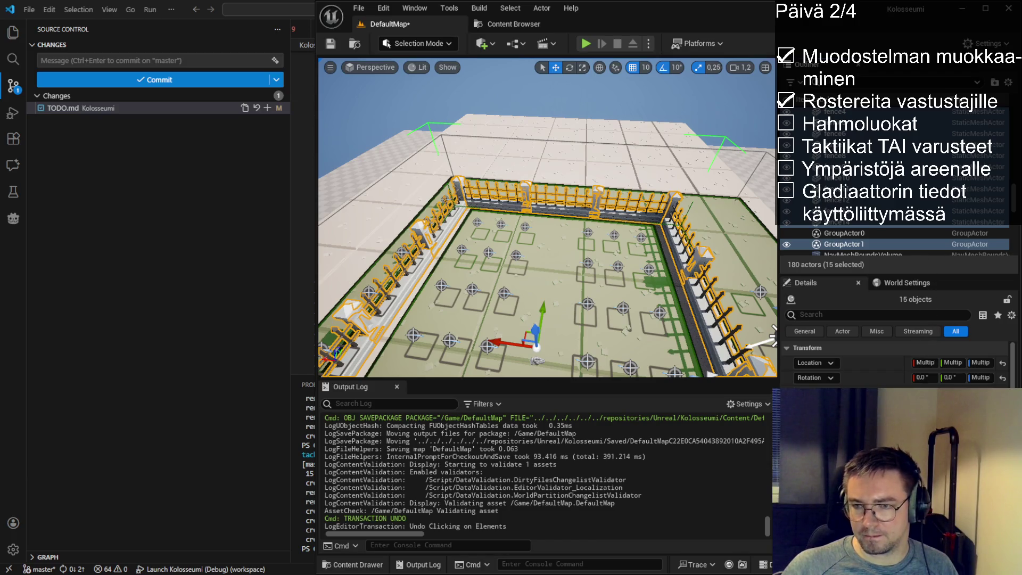
- Reselect the GroupActor1 fences and orbit to a top-down view of the arena
shift+click(792, 255)
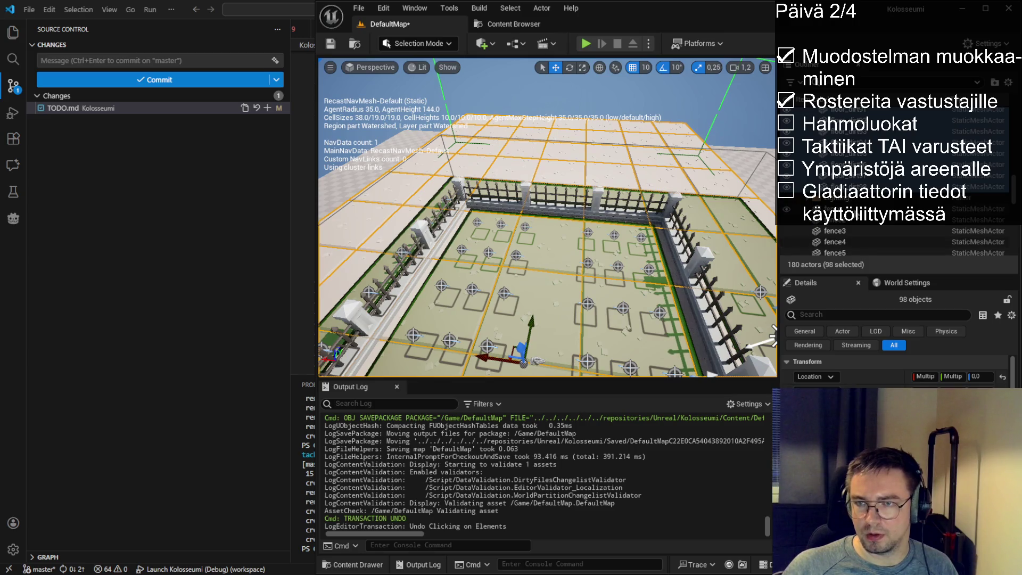
scroll(894, 213, down, 5)
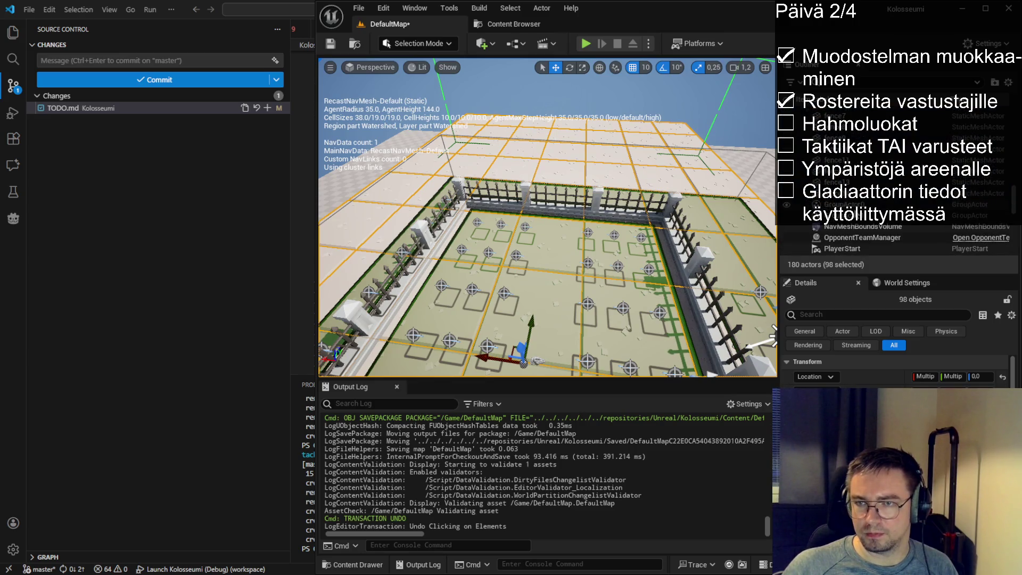
scroll(854, 229, up, 1)
double_click(852, 233)
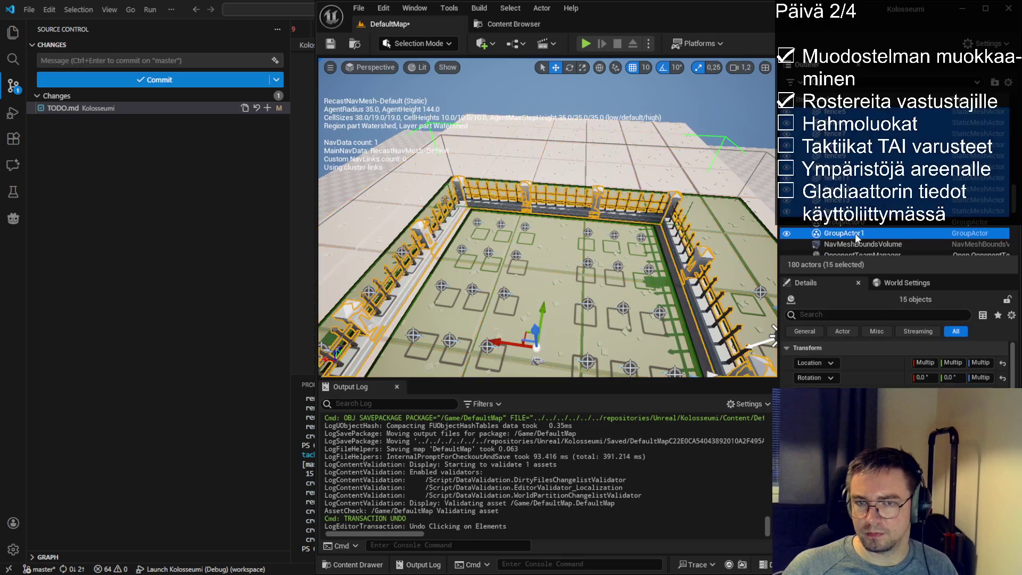
drag(708, 355, 727, 189)
ctrl+click(726, 213)
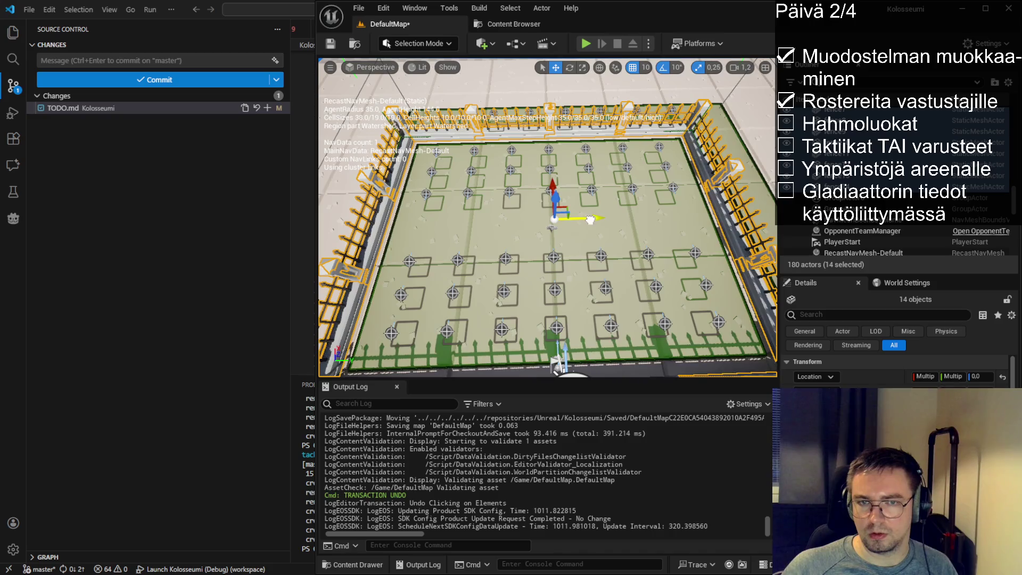
- Nudge the fence group along Y, undo the move, and add the group actor back to the selection
scroll(590, 219, up, 3)
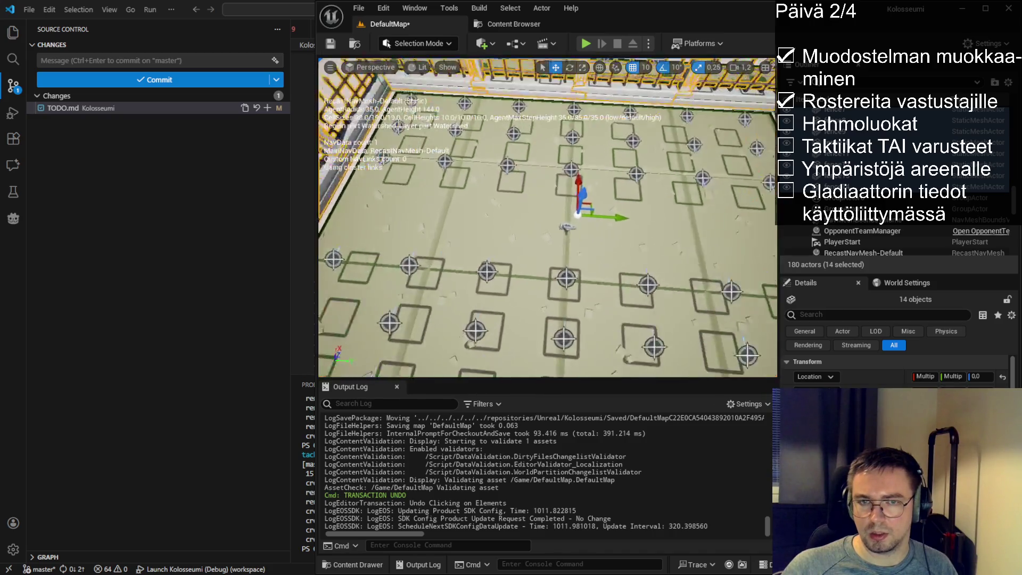
scroll(661, 201, up, 3)
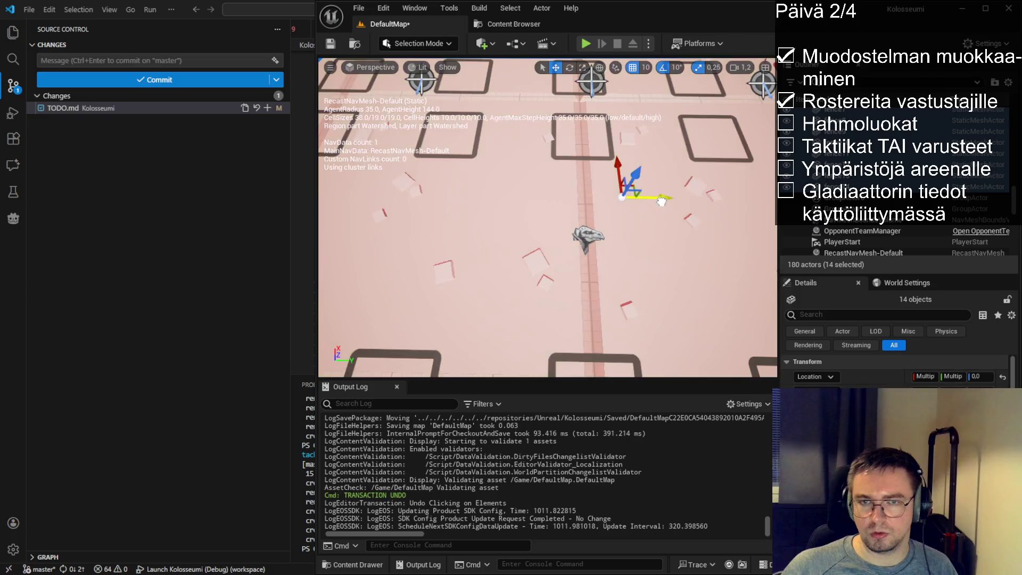
drag(662, 201, 663, 203)
key(ctrl+z)
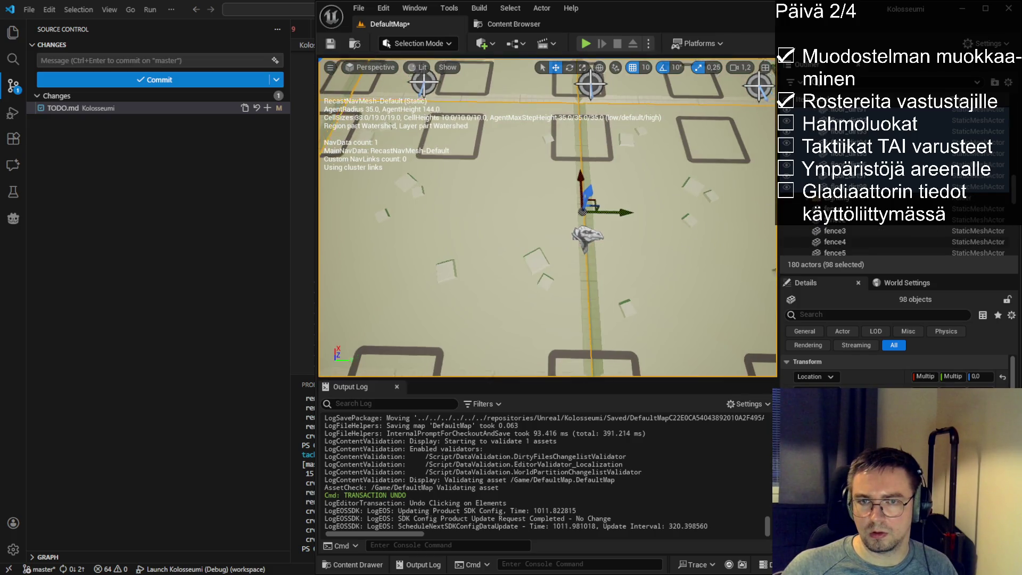
key(ctrl+z)
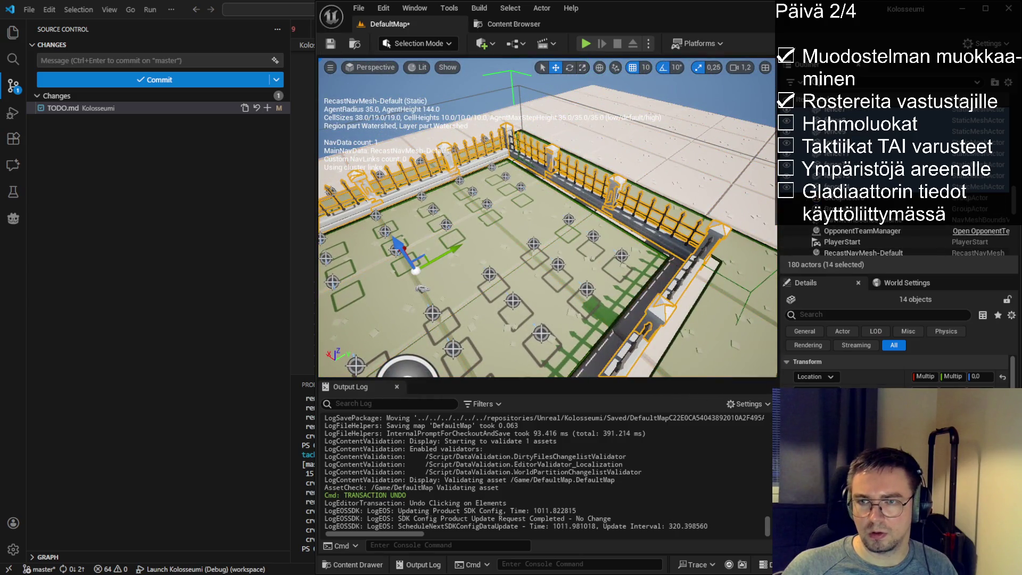
ctrl+click(846, 209)
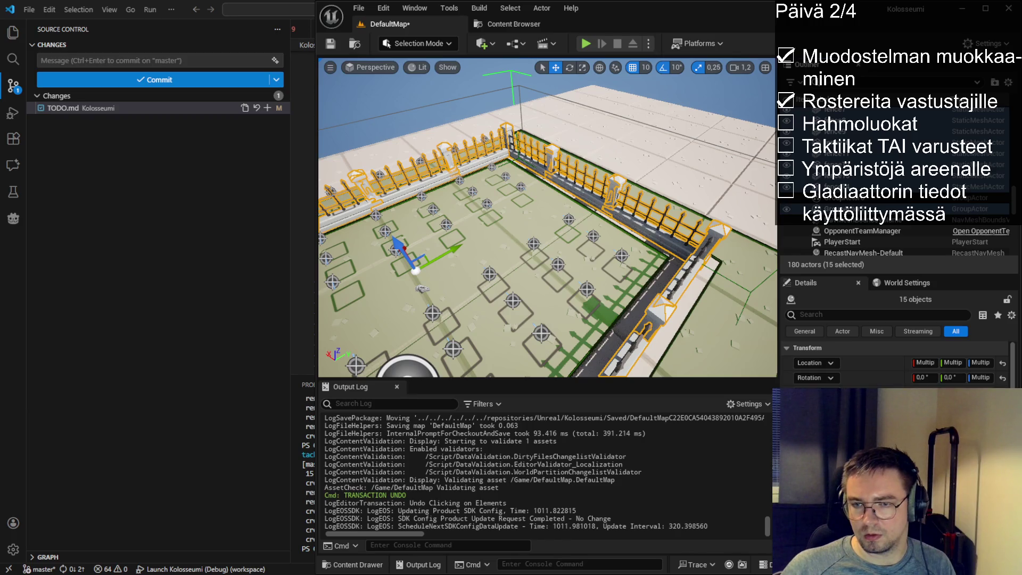
- Undo the extra actor and nudge the right-side fence2 section slightly left into line
key(Delete)
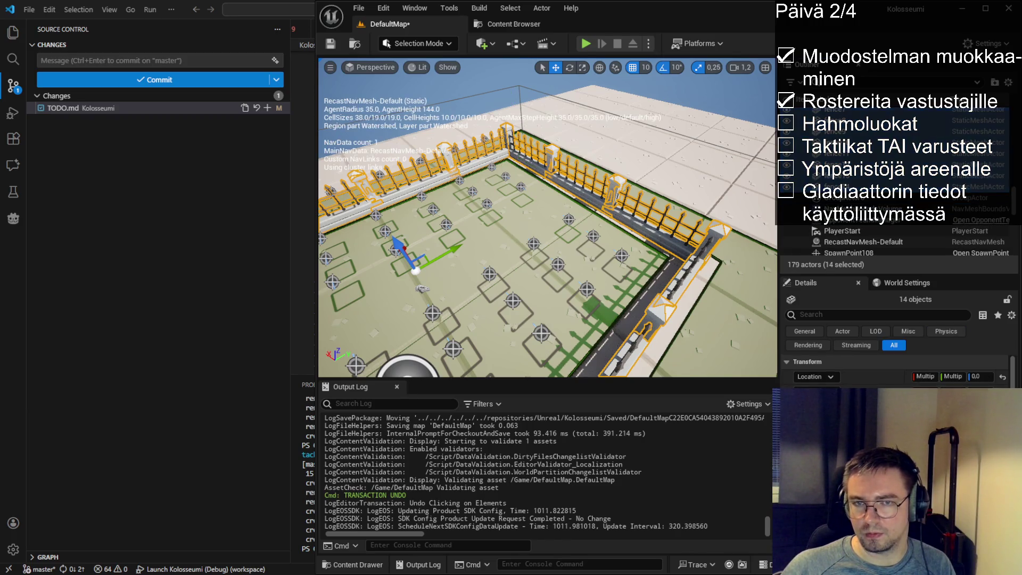
click(836, 219)
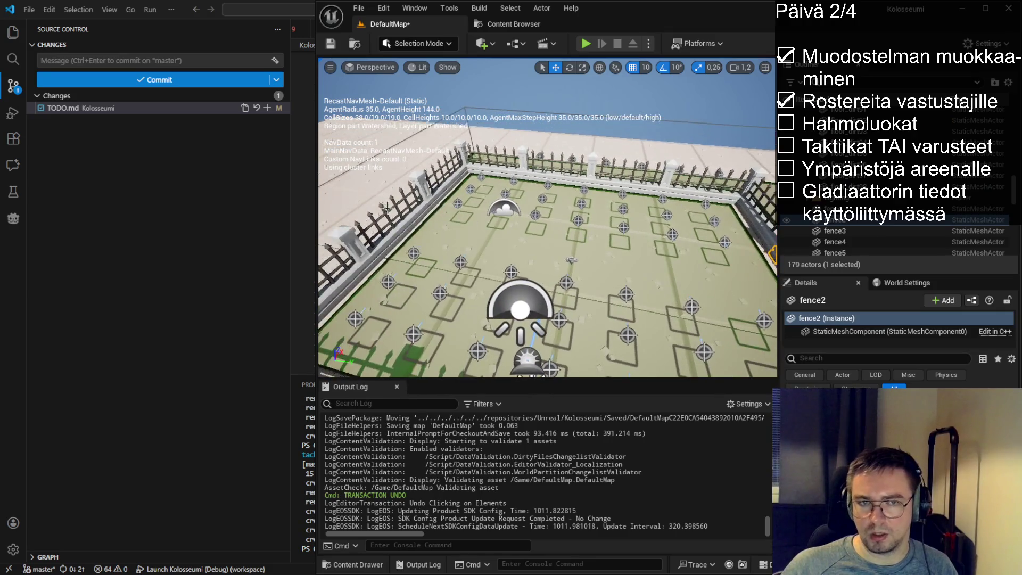
click(402, 227)
drag(592, 262, 639, 261)
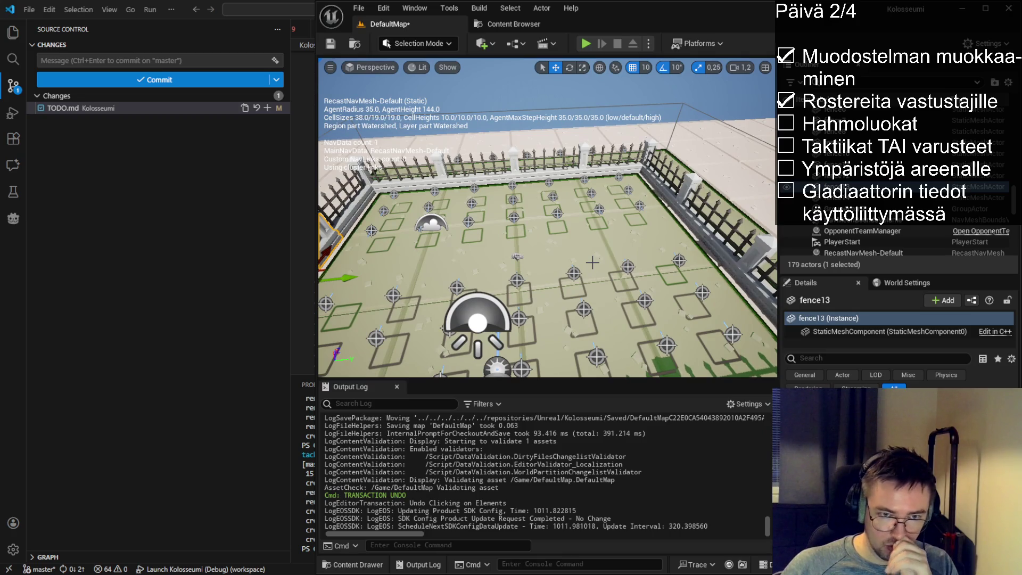
click(727, 236)
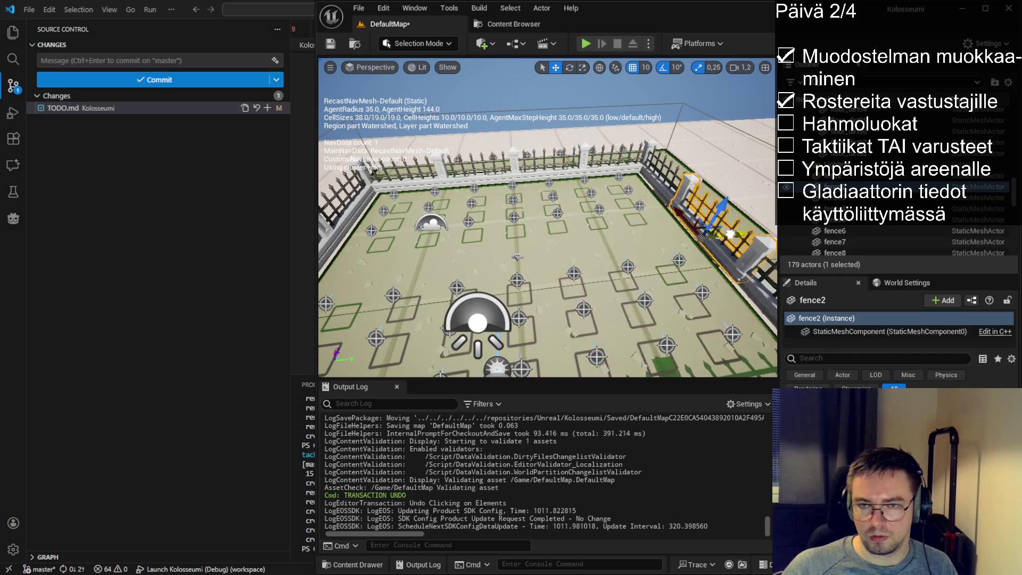
drag(734, 232, 729, 234)
- Select fence13 and add the far-wall fence sections to the selection
mouse_move(612, 255)
mouse_down()
mouse_move(437, 253)
mouse_move(522, 314)
mouse_up()
click(430, 252)
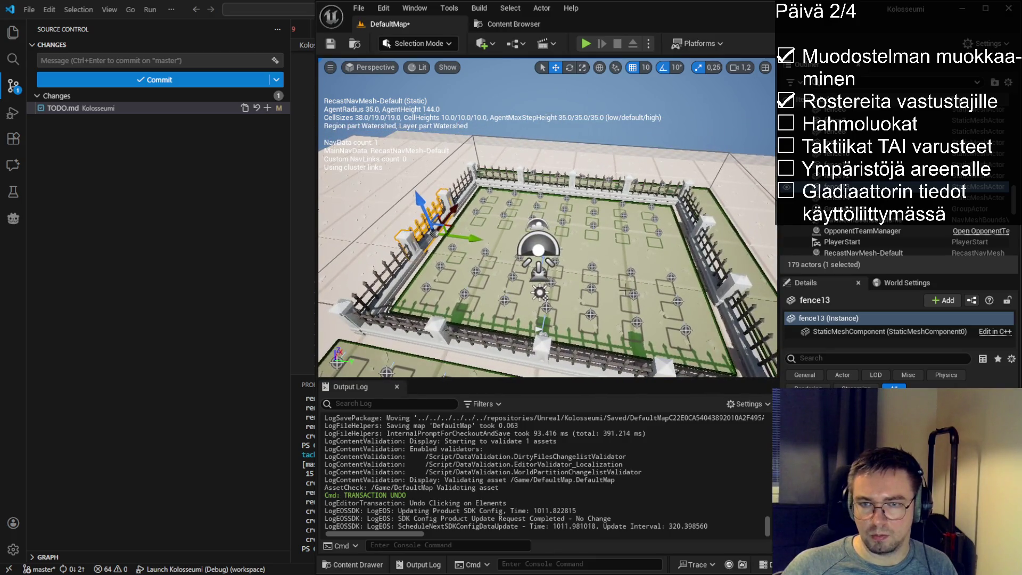
click(673, 273)
drag(682, 215, 697, 171)
click(617, 154)
ctrl+click(553, 157)
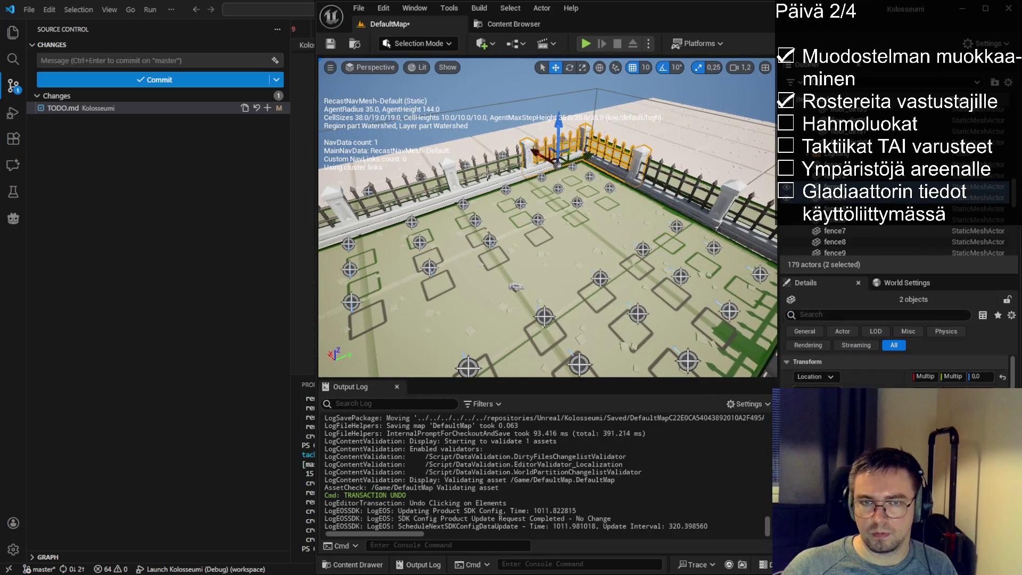
ctrl+click(486, 181)
ctrl+click(412, 199)
ctrl+click(383, 186)
ctrl+click(372, 225)
- Add the corner and remaining near fence sections to the selection
drag(373, 225, 419, 236)
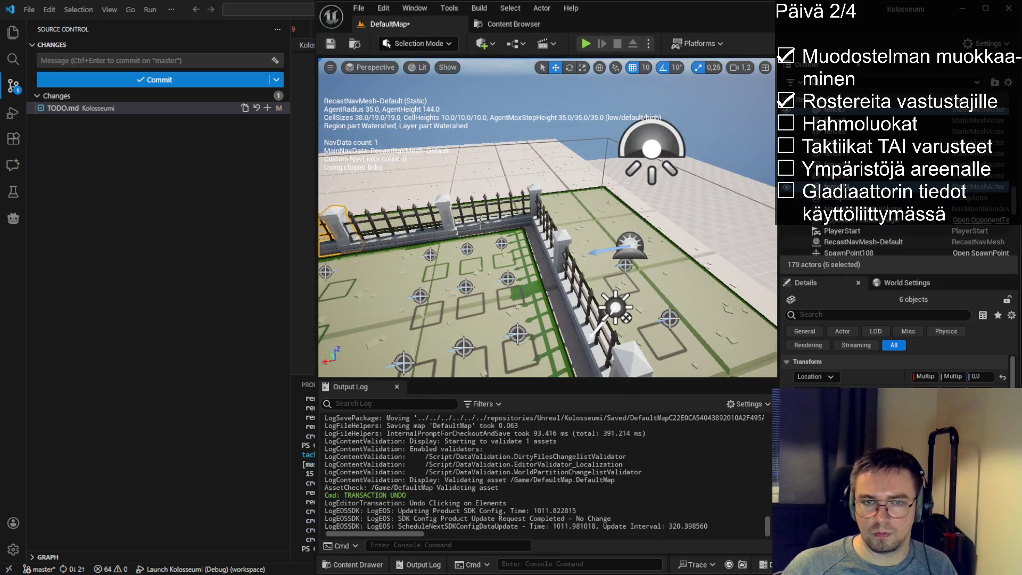
ctrl+click(404, 250)
ctrl+click(511, 227)
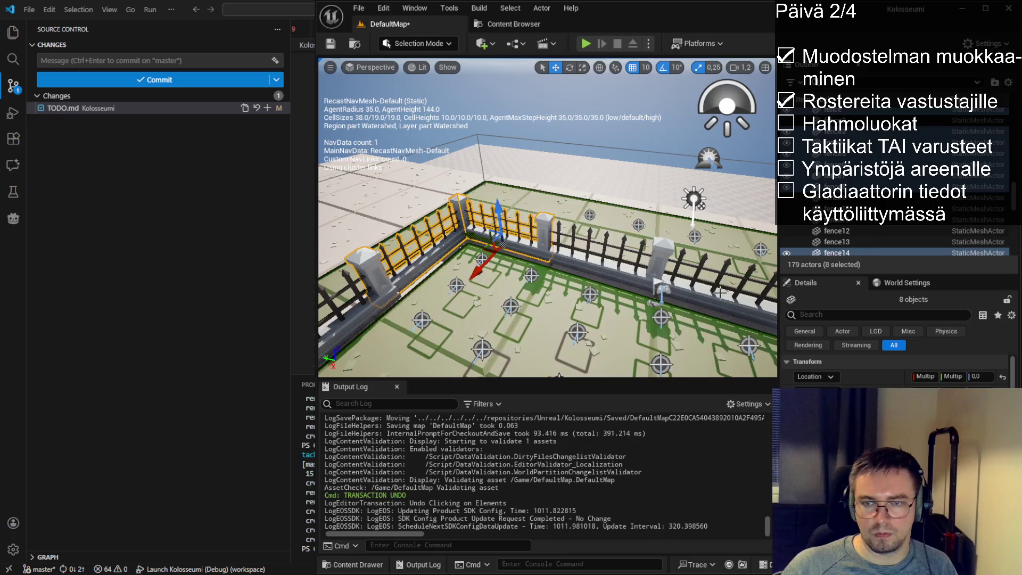
ctrl+click(609, 267)
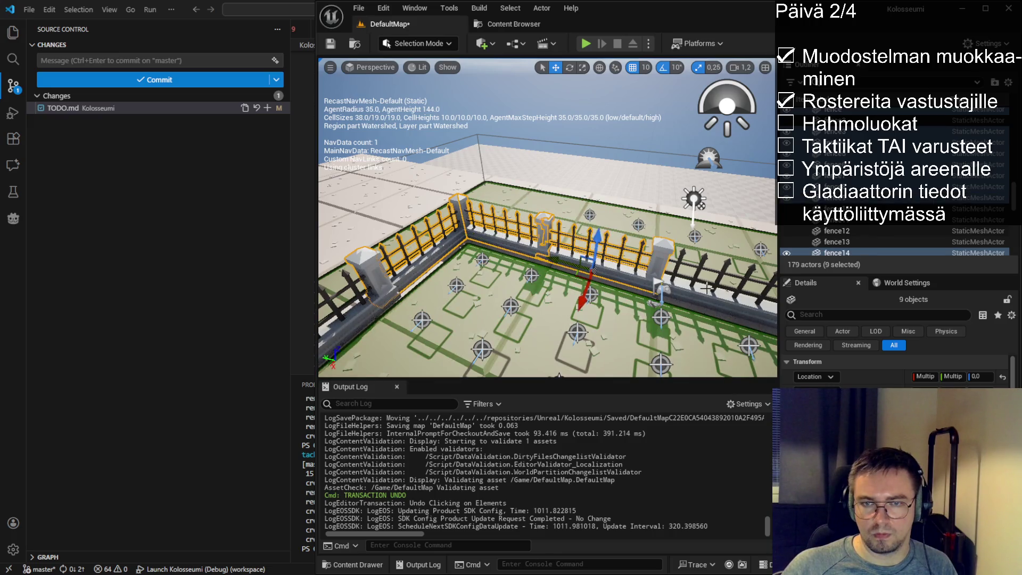
ctrl+click(586, 285)
drag(569, 257, 583, 257)
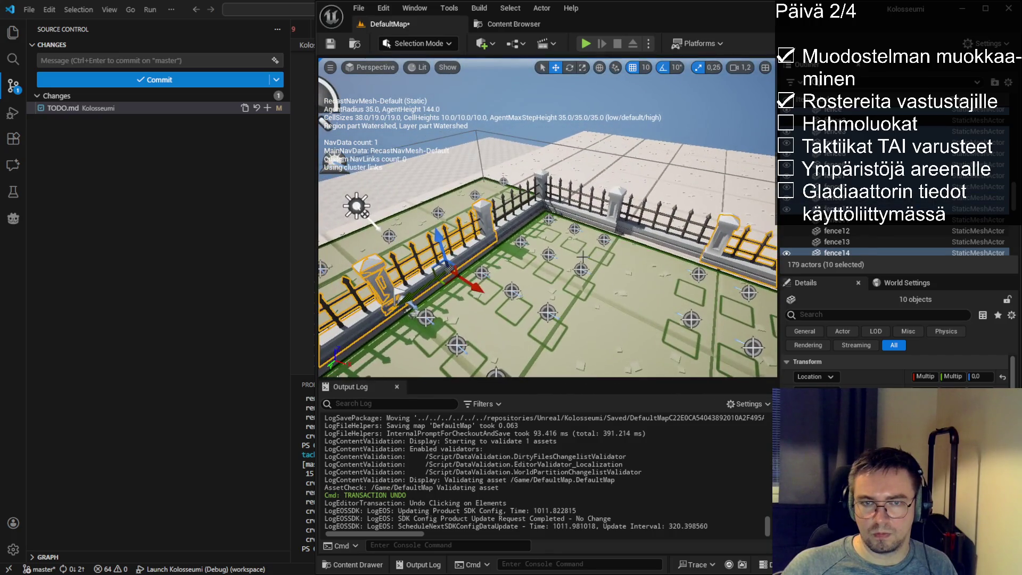
ctrl+click(549, 234)
ctrl+click(592, 218)
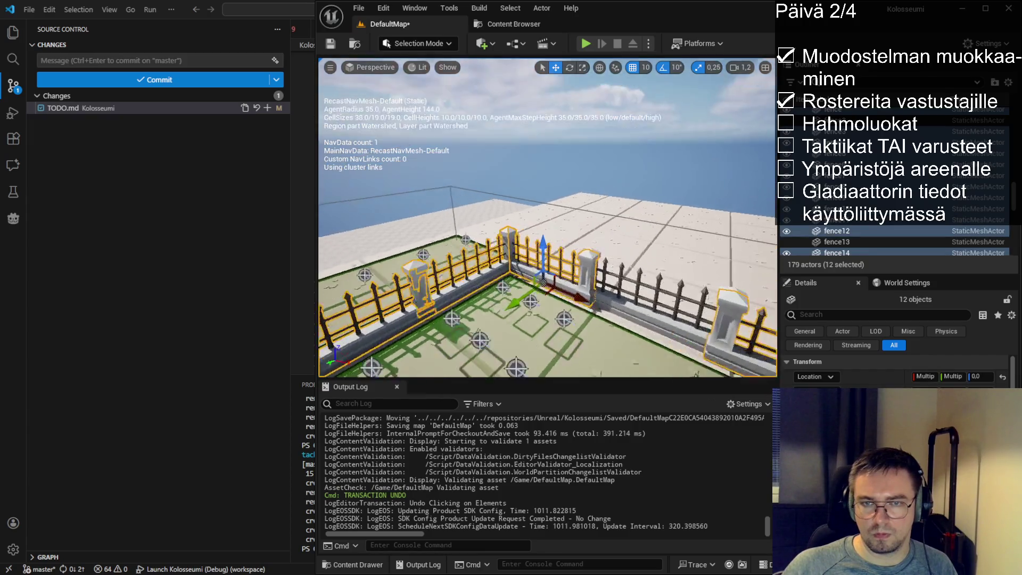
- Look down on the fenced arena from above and select the NavMeshBoundsVolume
drag(548, 266, 431, 271)
mouse_move(709, 312)
mouse_down()
mouse_move(709, 287)
mouse_move(709, 311)
mouse_up()
drag(672, 233, 671, 233)
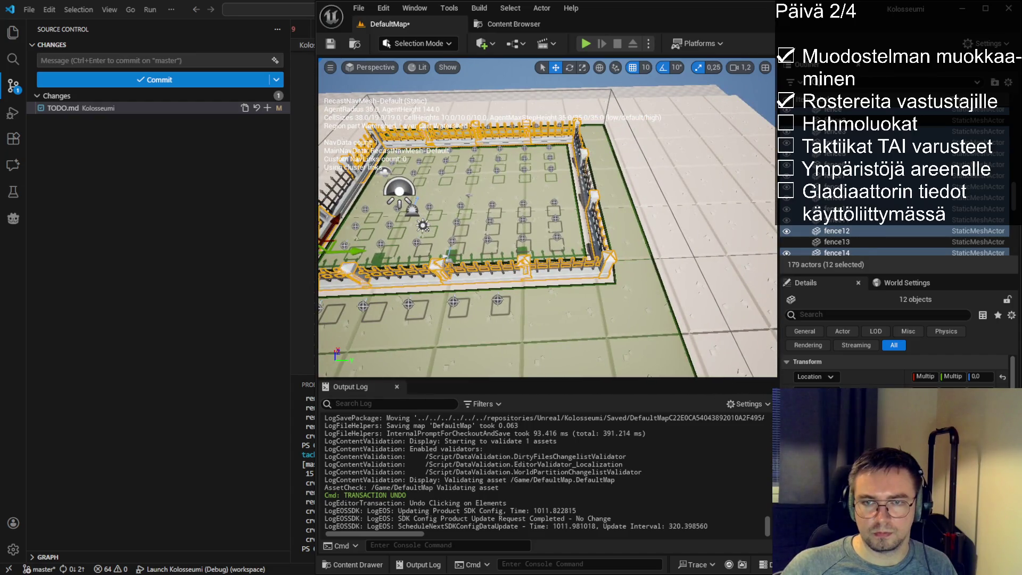
click(681, 231)
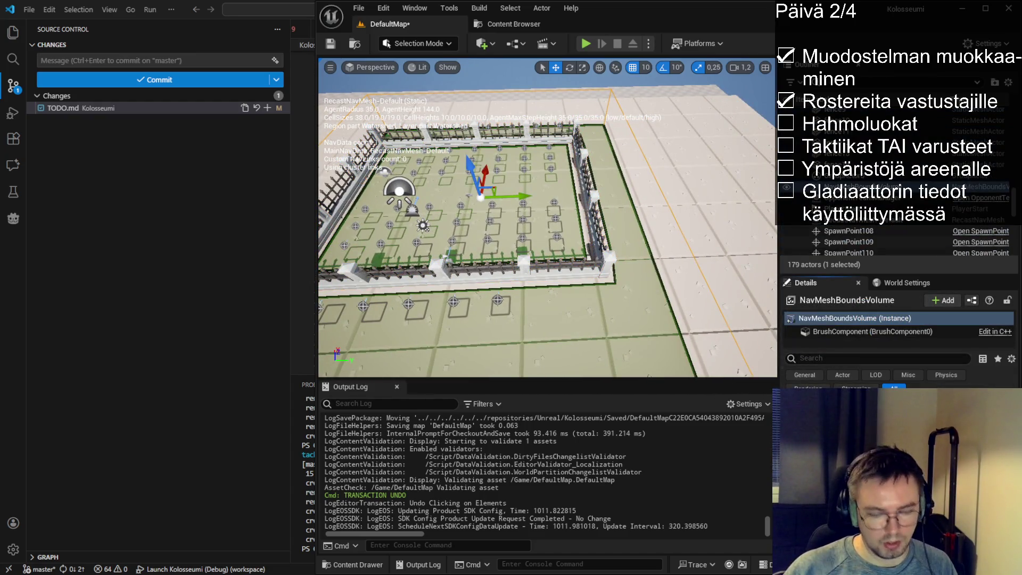
- Slide the NavMeshBoundsVolume sideways along Y over the arena floor and orbit to verify coverage
drag(505, 196, 483, 198)
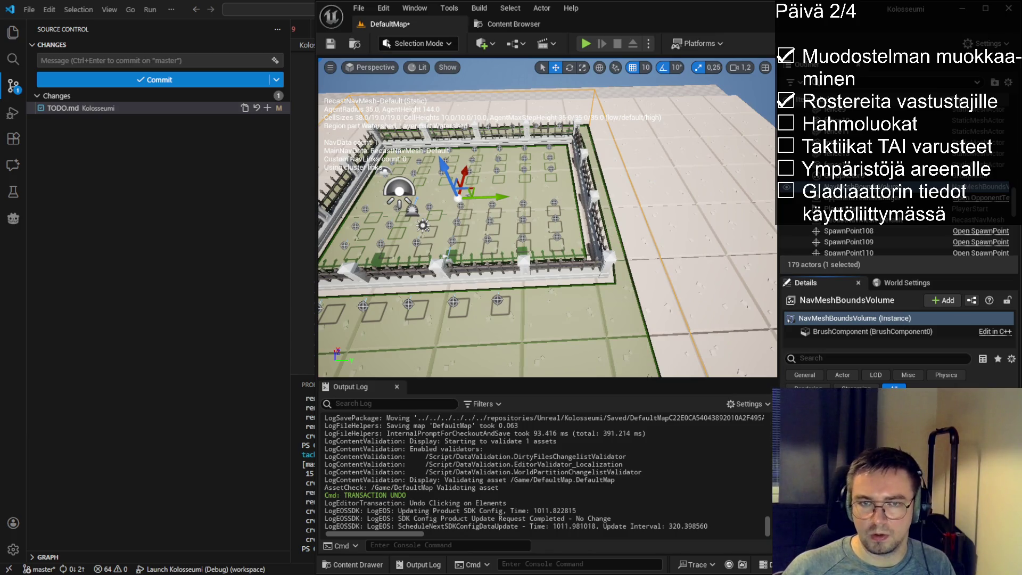
mouse_move(548, 223)
mouse_down()
mouse_move(479, 223)
mouse_move(616, 235)
mouse_move(533, 223)
mouse_move(541, 276)
mouse_up()
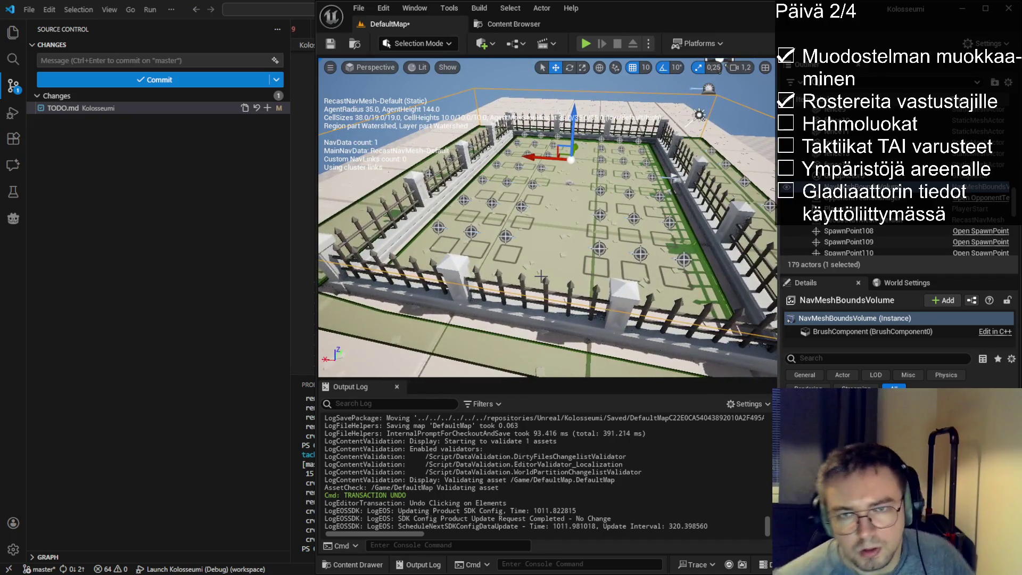
drag(555, 210, 539, 158)
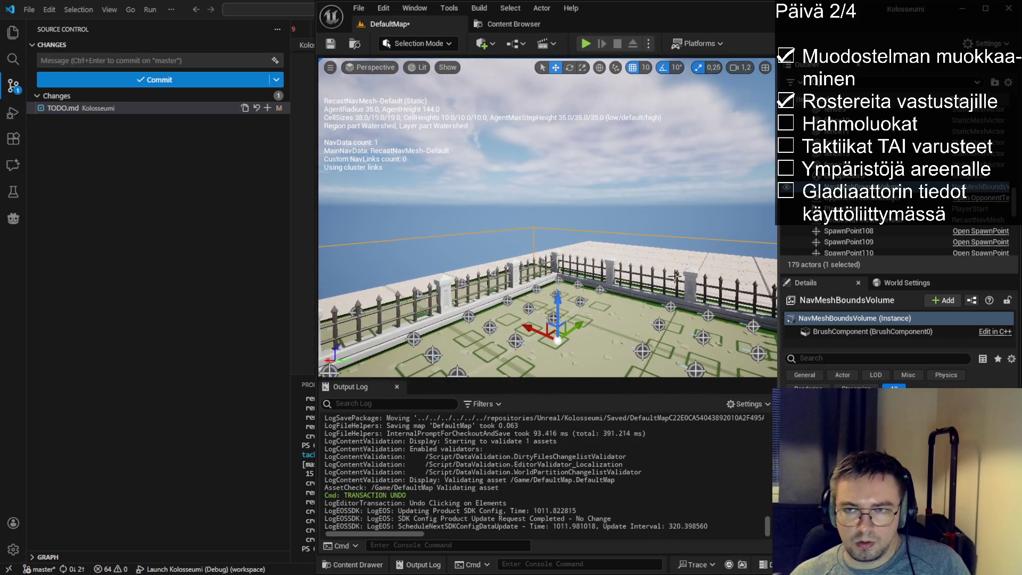
click(851, 165)
- Extend the Outliner selection to all 14 fence actors and group them, then select SpawnPointFactory
key(shift+Up)
key(shift+Up)
key(shift+Up)
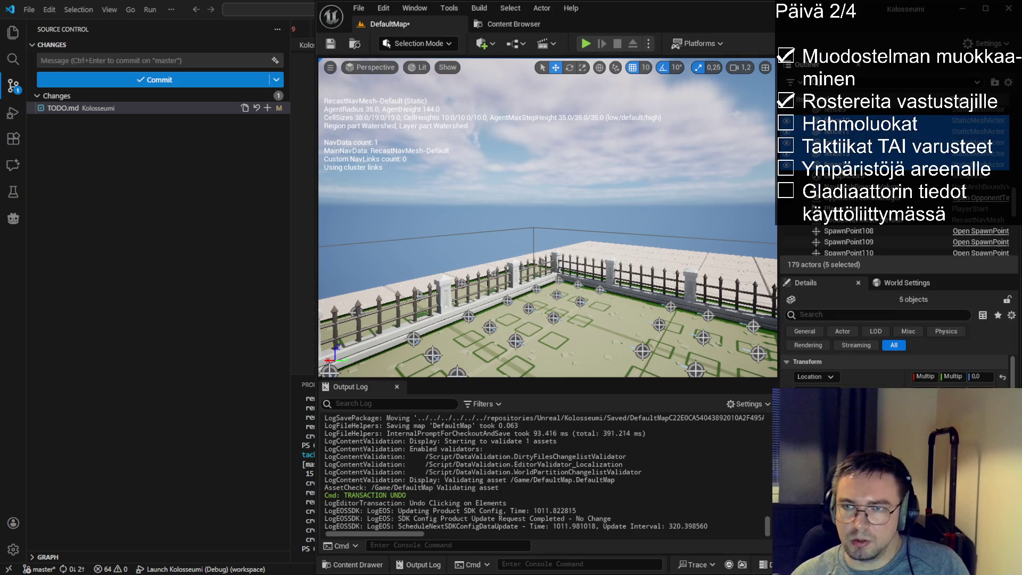
scroll(894, 171, up, 2)
key(shift+Up)
key(shift+Up)
key(shift+Up)
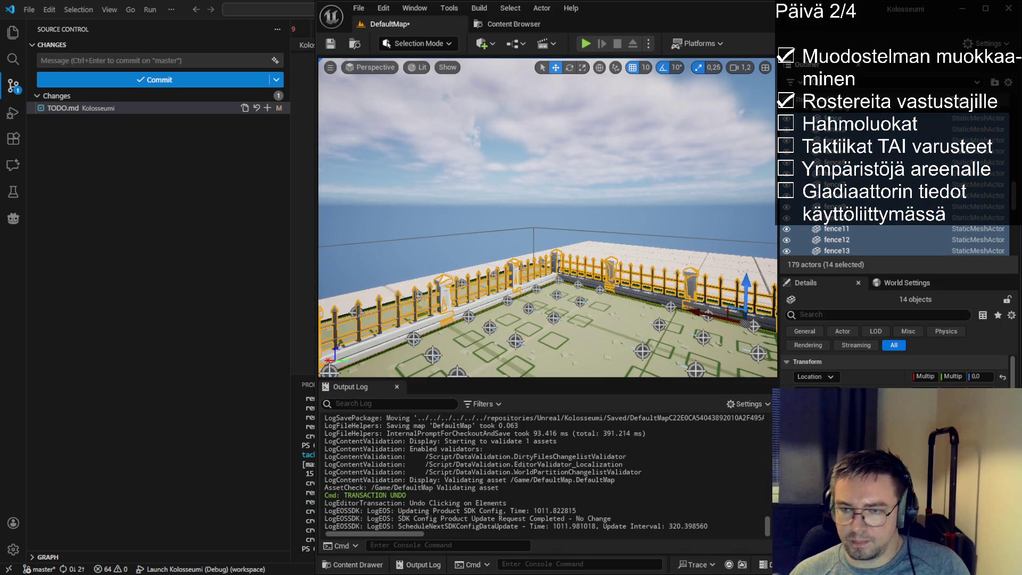
key(f)
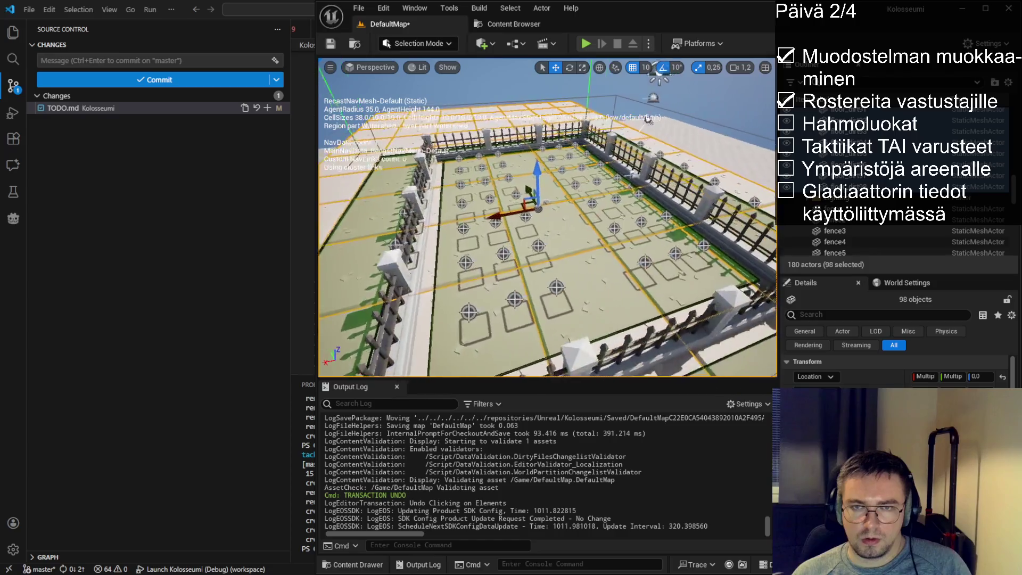
click(549, 203)
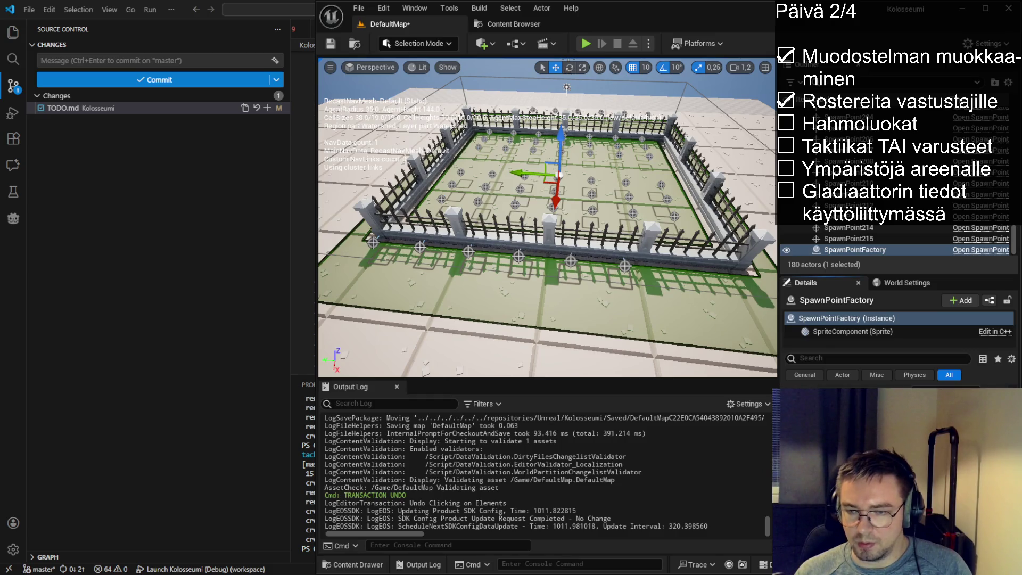
drag(692, 319, 633, 272)
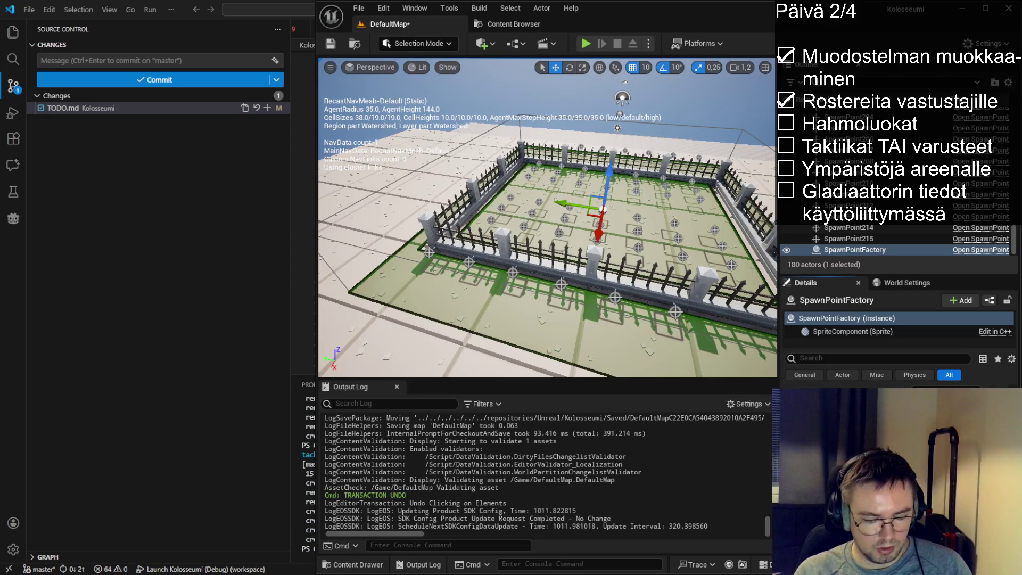
- Save DefaultMap with Ctrl+S from a higher arena view and start Play In Editor
mouse_move(548, 218)
mouse_down()
mouse_move(509, 202)
mouse_move(560, 218)
mouse_move(560, 229)
mouse_up()
key(ctrl+s)
click(588, 42)
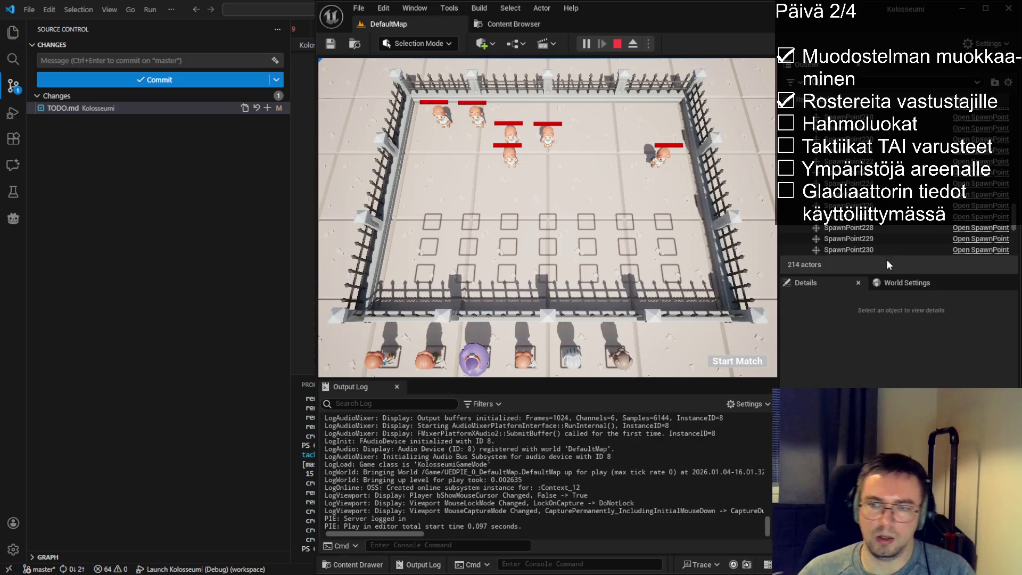
- Widen the game view to watch the gladiator match, then stop the playtest
mouse_move(780, 270)
mouse_down()
mouse_move(912, 246)
mouse_move(900, 247)
mouse_up()
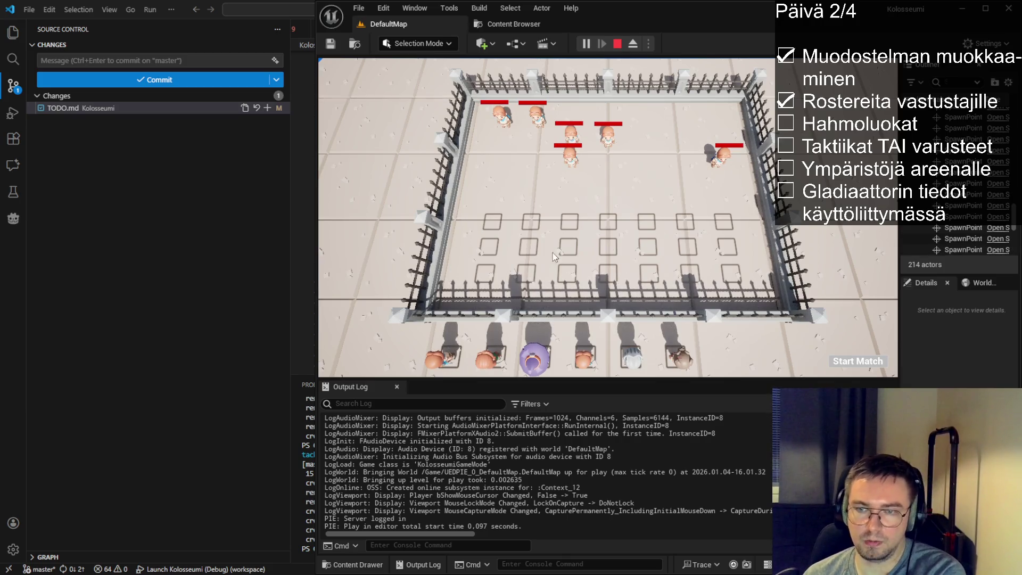
click(617, 45)
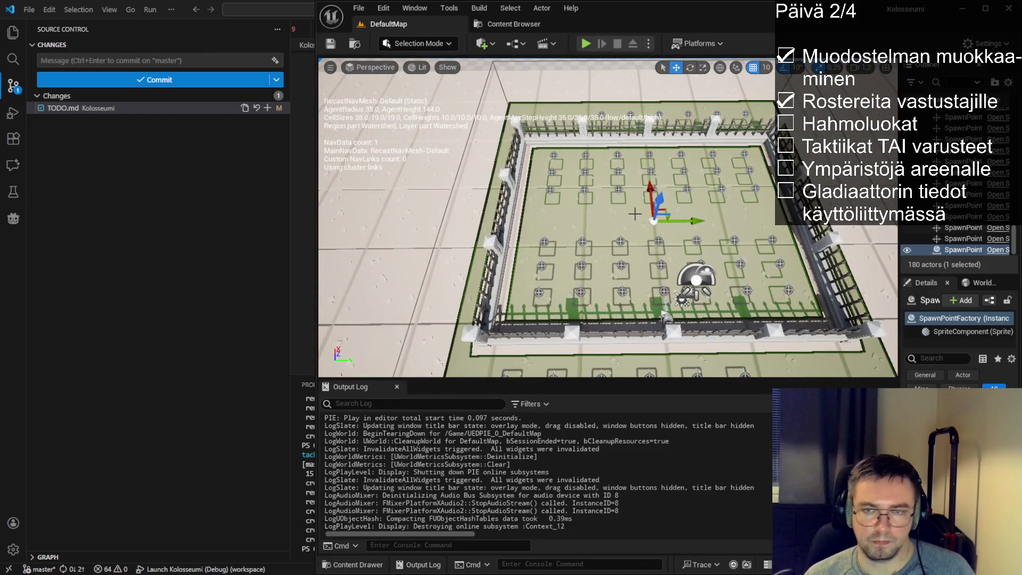
- Widen the Outliner/Details panels, inspect the spawn grid around SpawnPointFactory, and save DefaultMap
drag(901, 349, 763, 348)
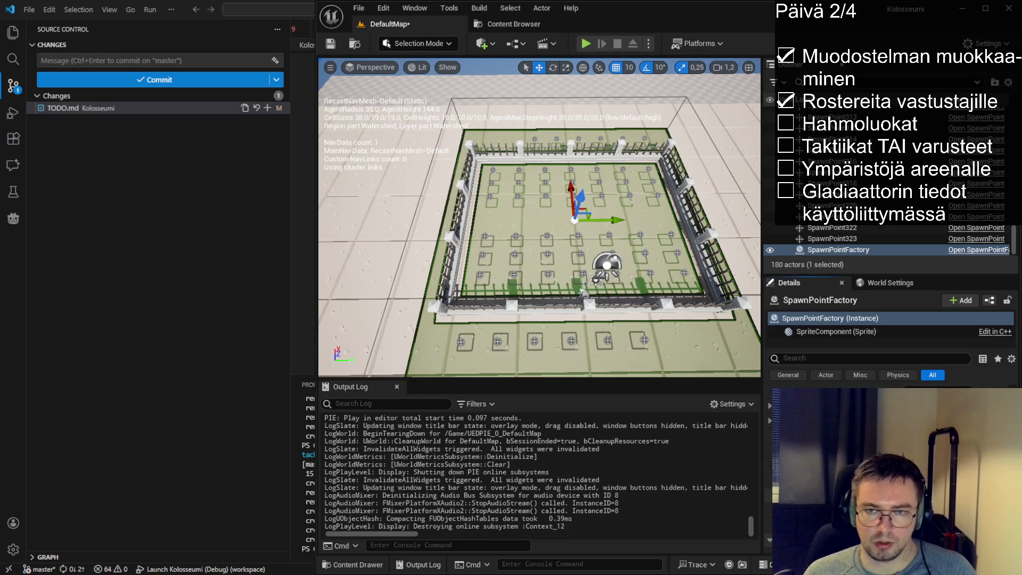
scroll(539, 218, up, 5)
mouse_move(539, 218)
mouse_down()
mouse_move(603, 209)
mouse_move(508, 210)
mouse_move(512, 196)
mouse_move(540, 203)
mouse_up()
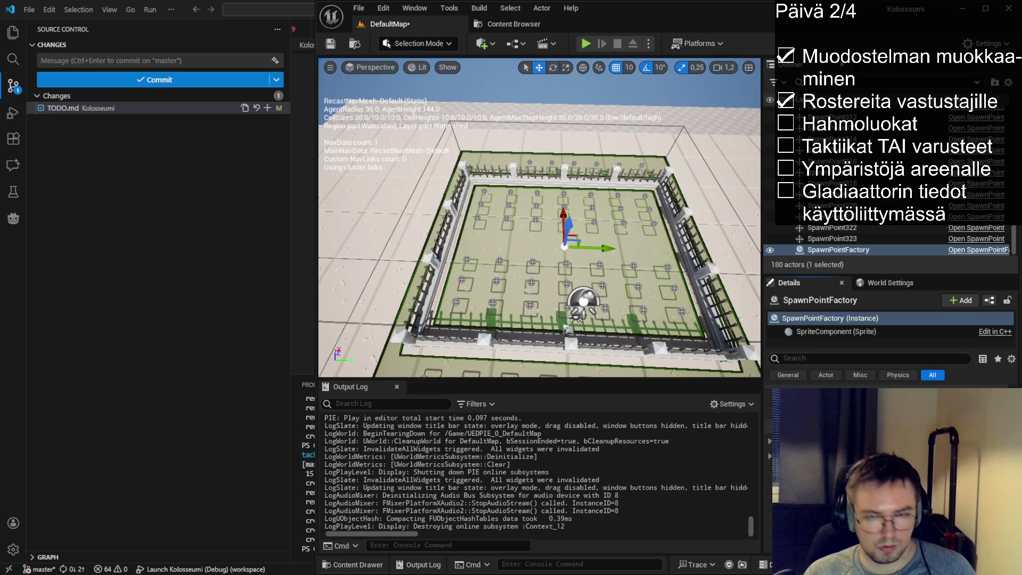
scroll(504, 249, up, 5)
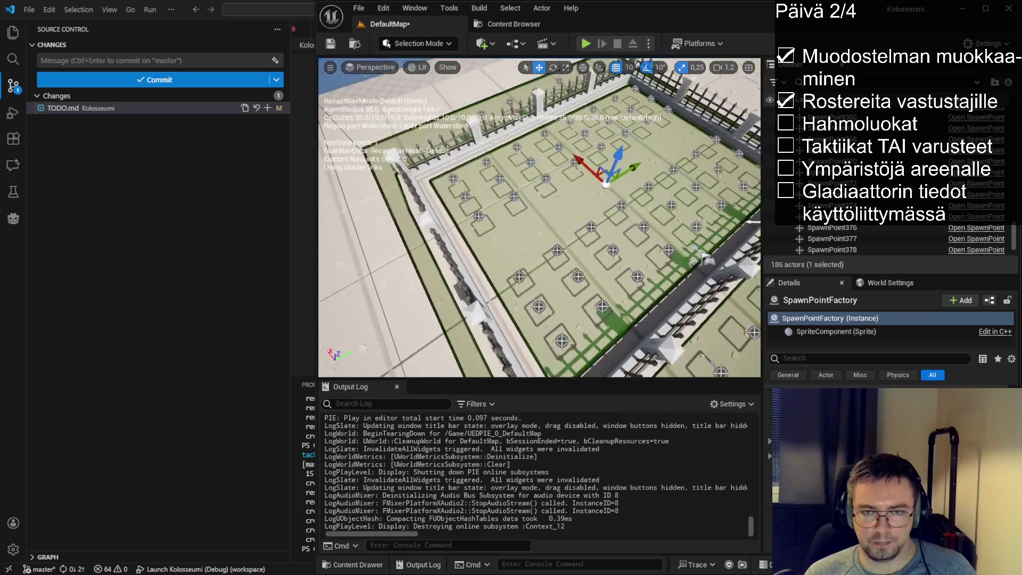
scroll(539, 218, down, 5)
mouse_move(538, 240)
mouse_down()
mouse_move(553, 218)
mouse_move(543, 205)
mouse_move(477, 265)
mouse_up()
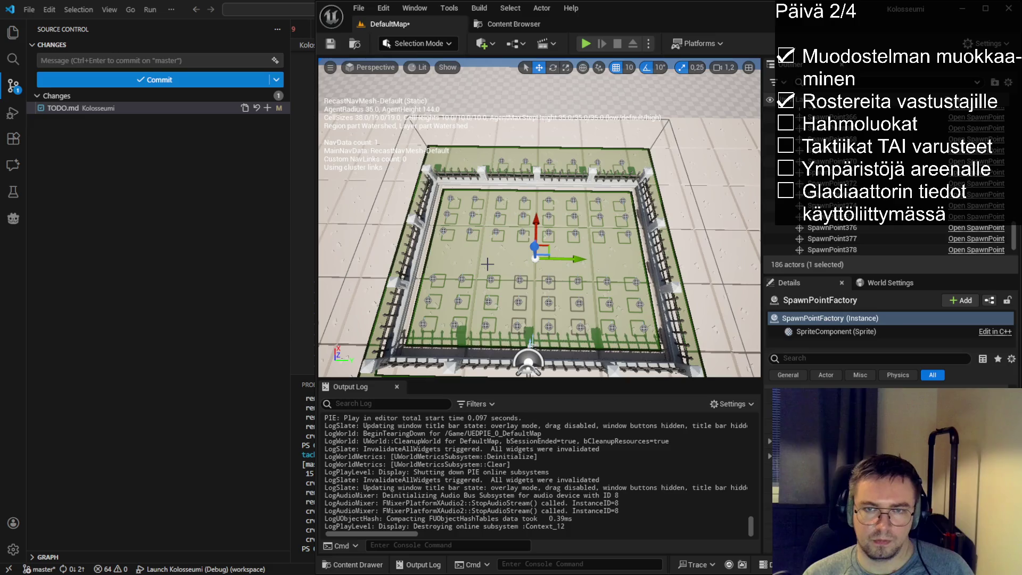
drag(479, 256, 426, 245)
click(330, 45)
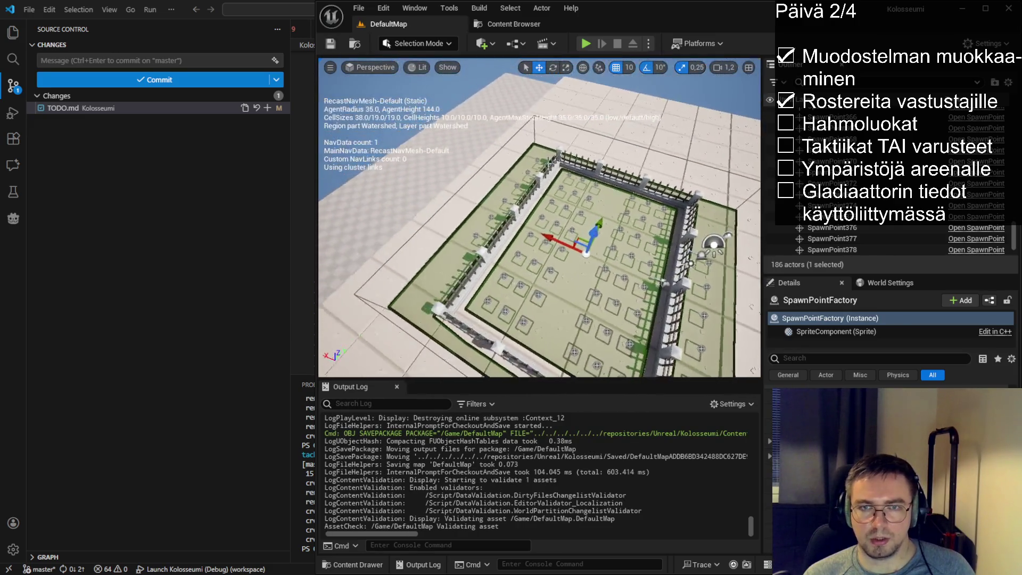
click(586, 44)
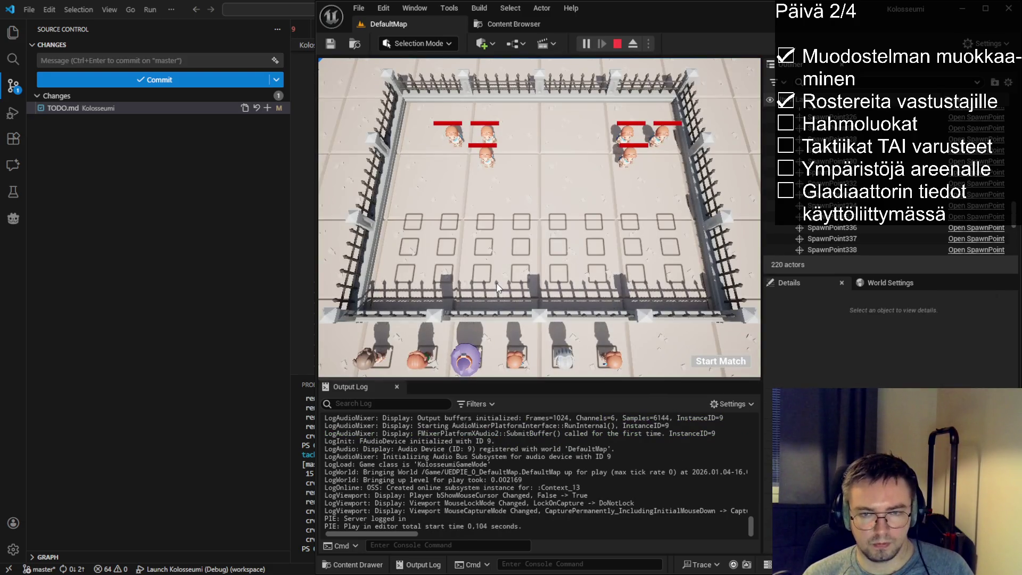
key(F8)
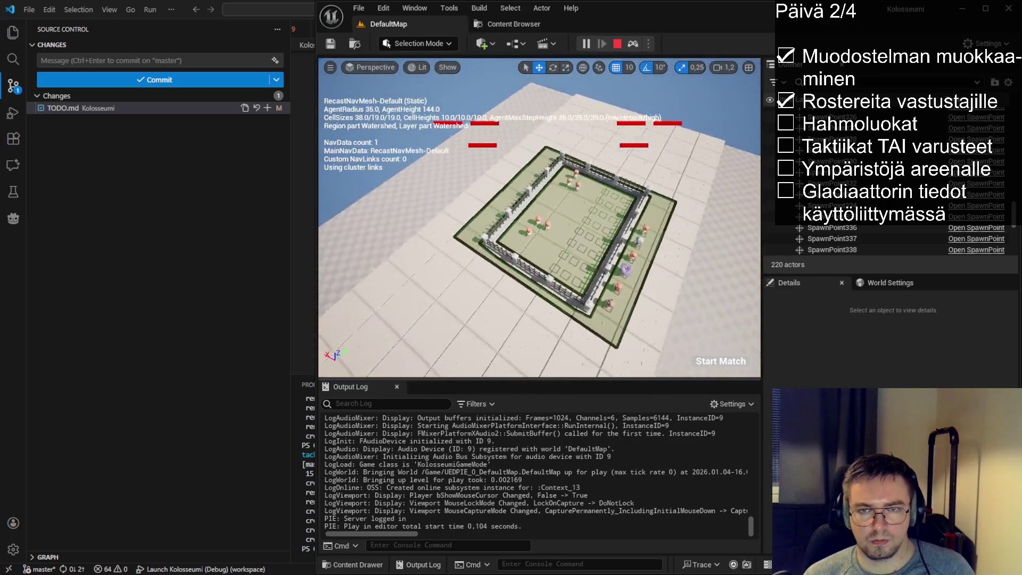
text(camera)
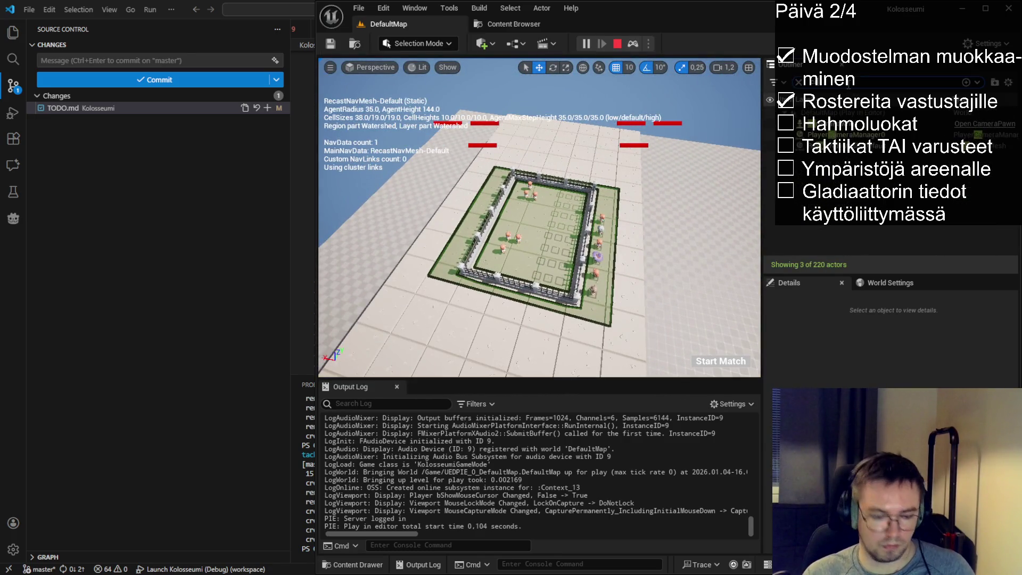
click(849, 126)
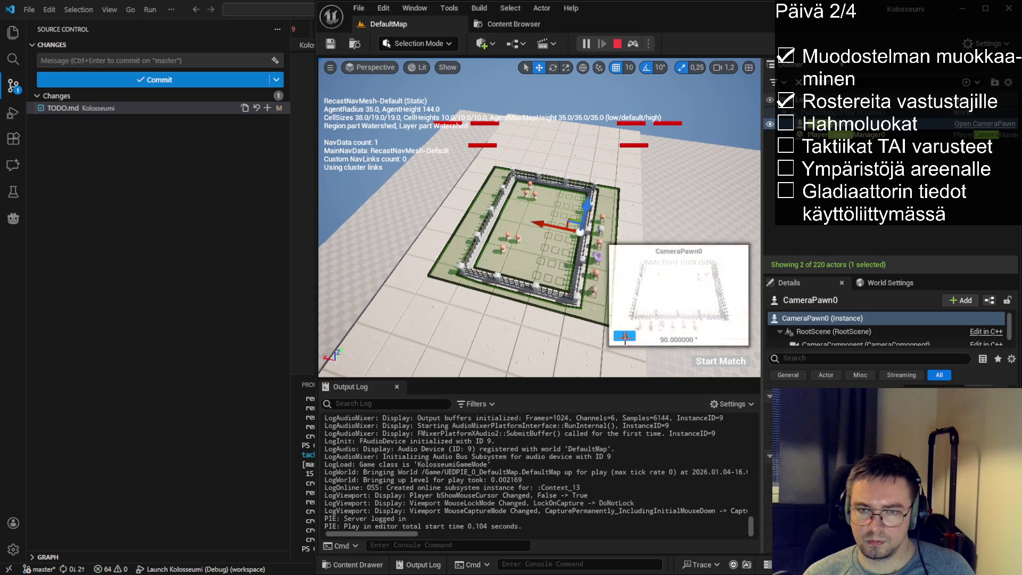
scroll(611, 337, up, 5)
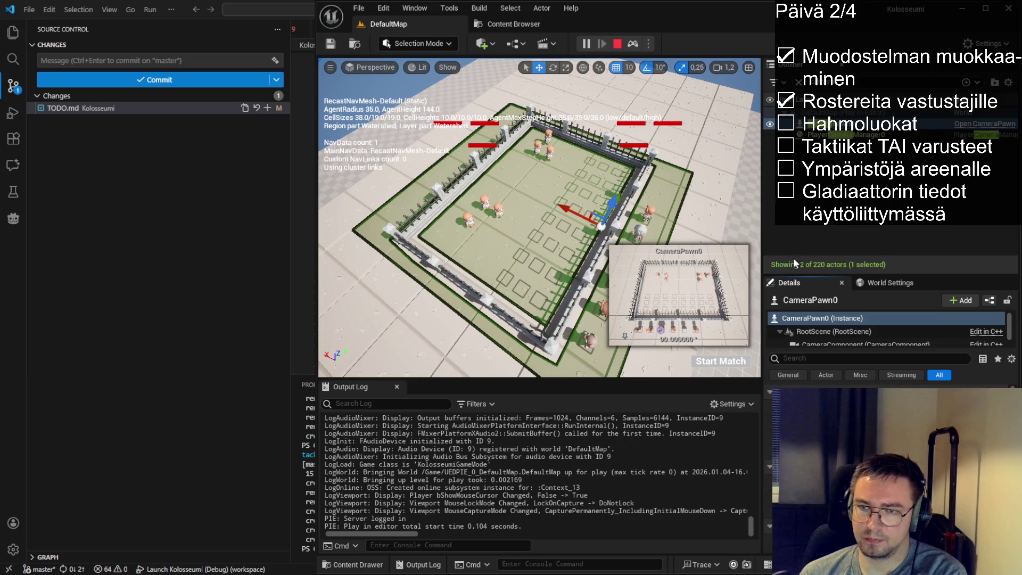
click(844, 335)
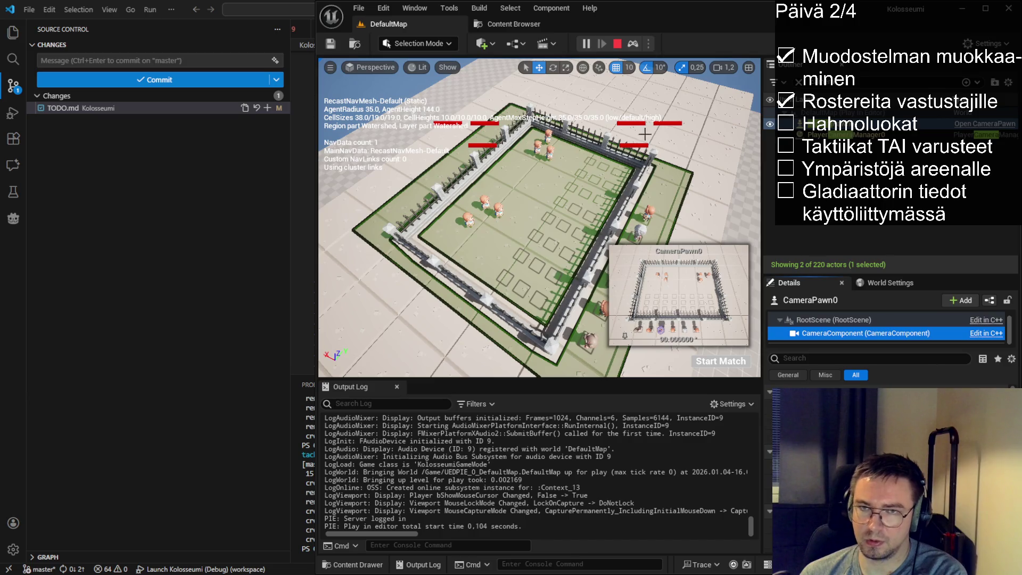
- Switch to the Rotate tool and preview the arena through the game camera with F8
click(553, 67)
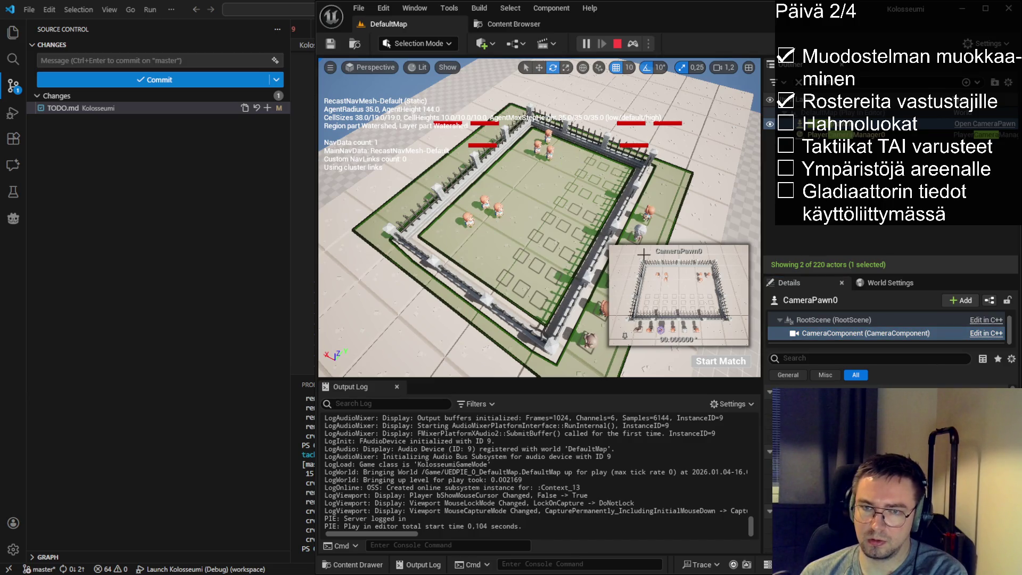
mouse_move(546, 200)
mouse_down()
mouse_move(535, 136)
mouse_move(524, 154)
mouse_up()
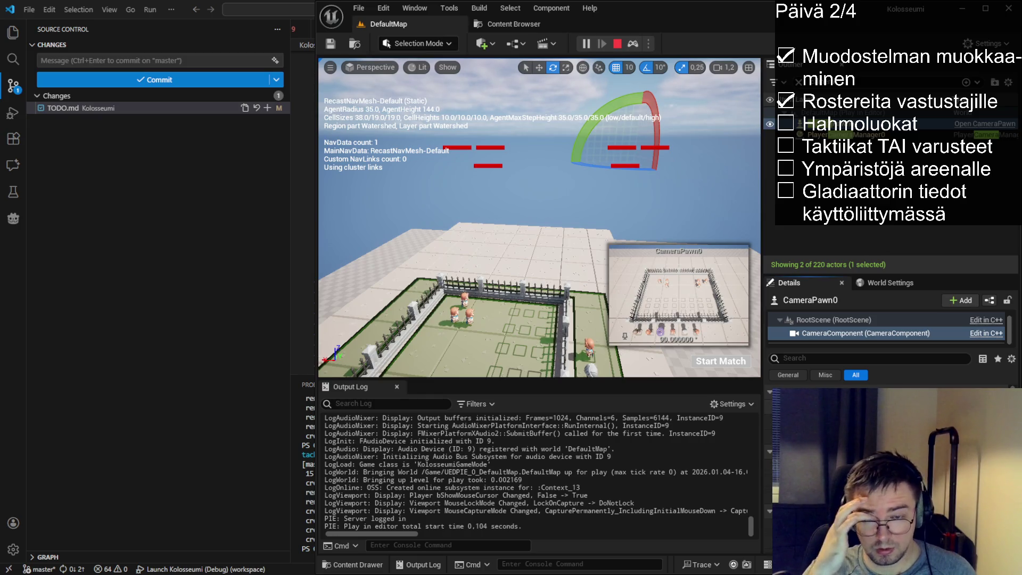
key(F8)
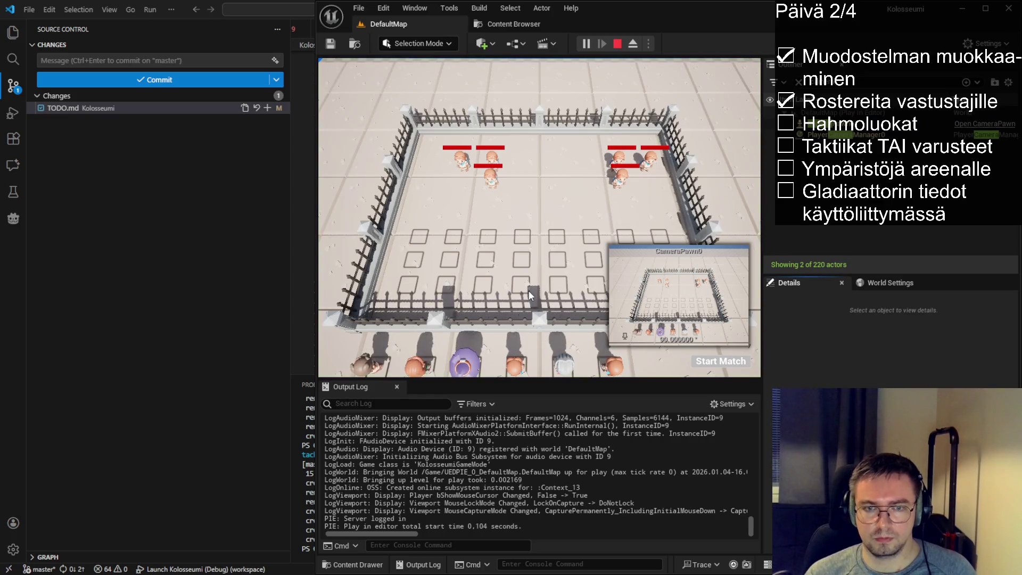
drag(762, 335, 891, 335)
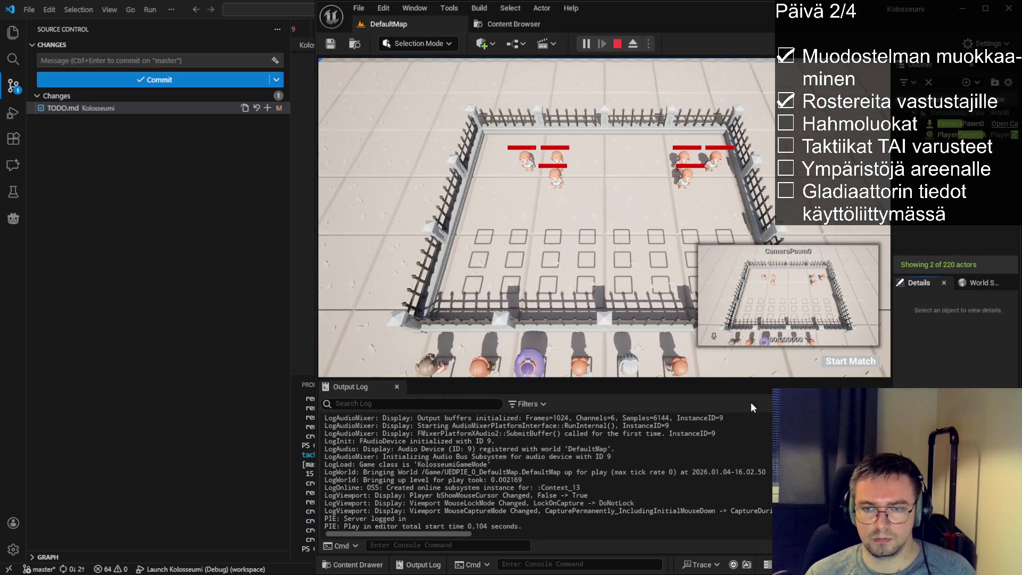
mouse_move(742, 380)
mouse_down()
mouse_move(742, 301)
mouse_move(742, 378)
mouse_up()
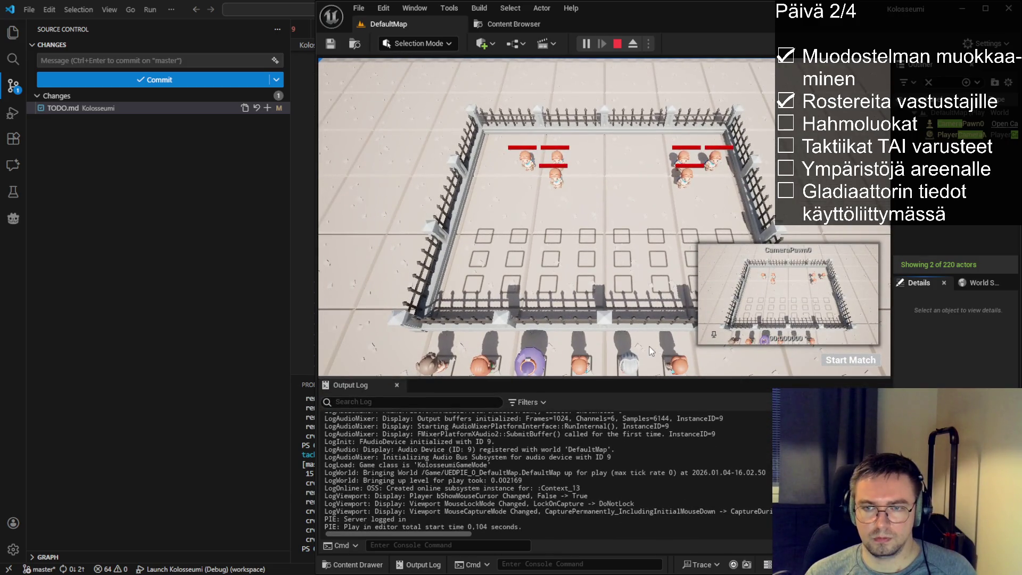
key(F8)
scroll(603, 337, down, 8)
mouse_move(603, 337)
mouse_down()
mouse_move(866, 260)
mouse_move(824, 238)
mouse_up()
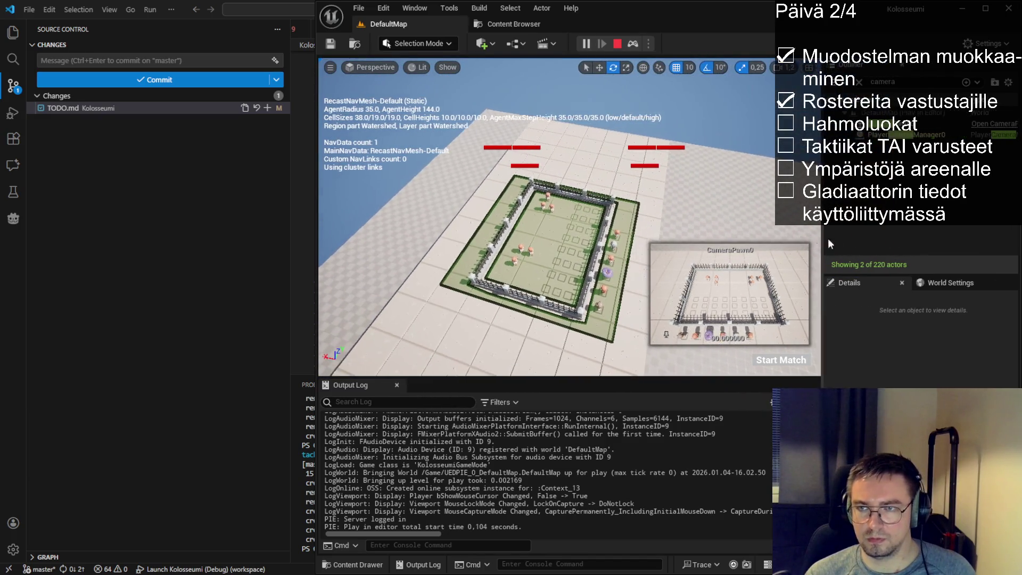
- Pitch CameraPawn0's CameraComponent down more steeply, save, and restart the playtest
click(900, 124)
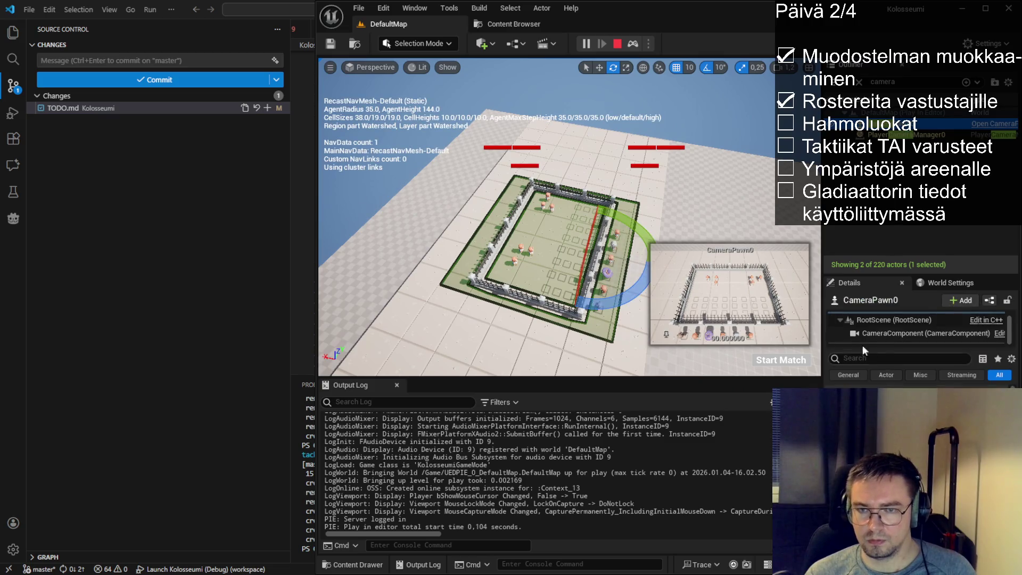
drag(819, 280, 756, 239)
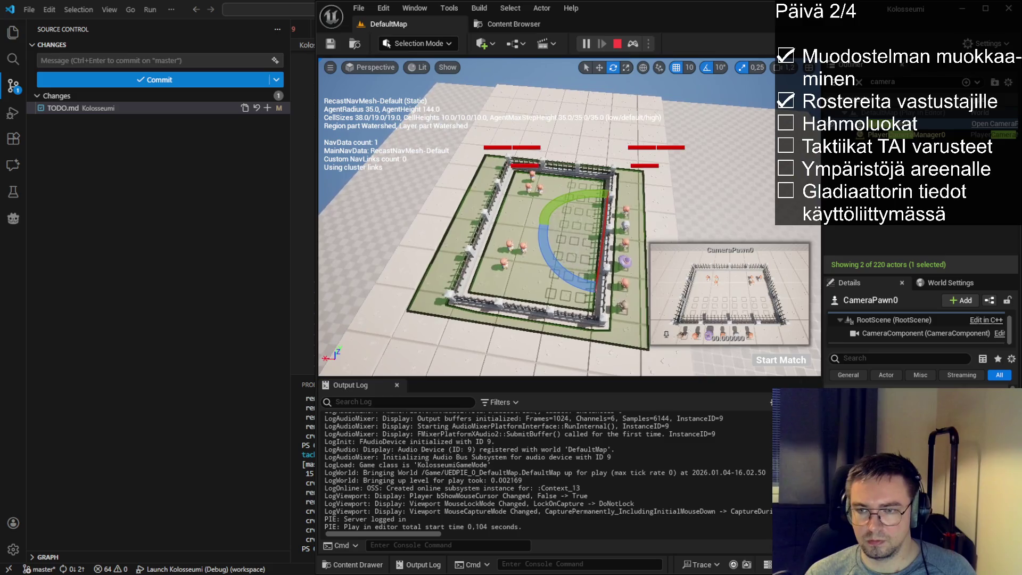
click(887, 334)
drag(822, 319, 771, 319)
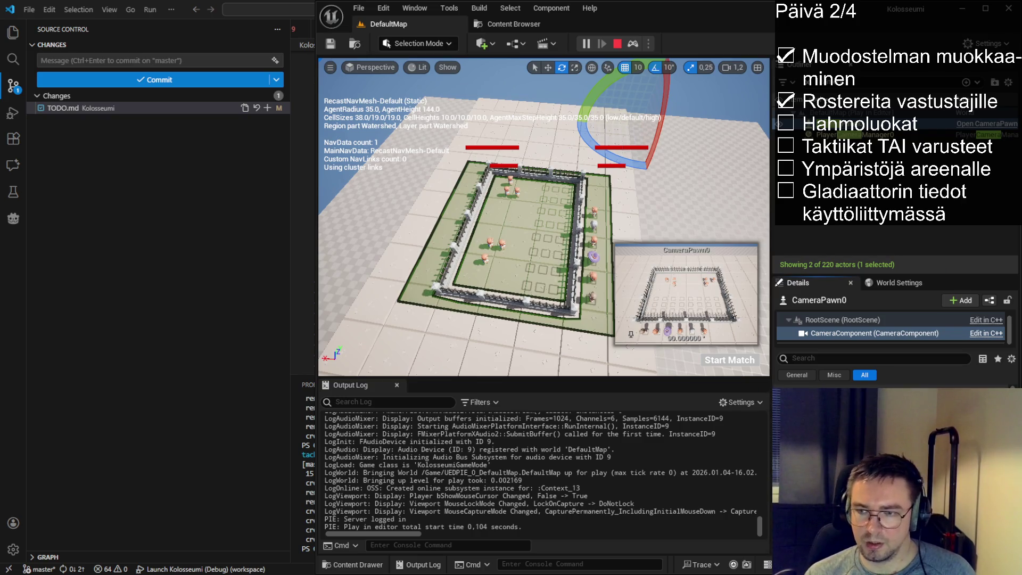
drag(594, 101, 465, 70)
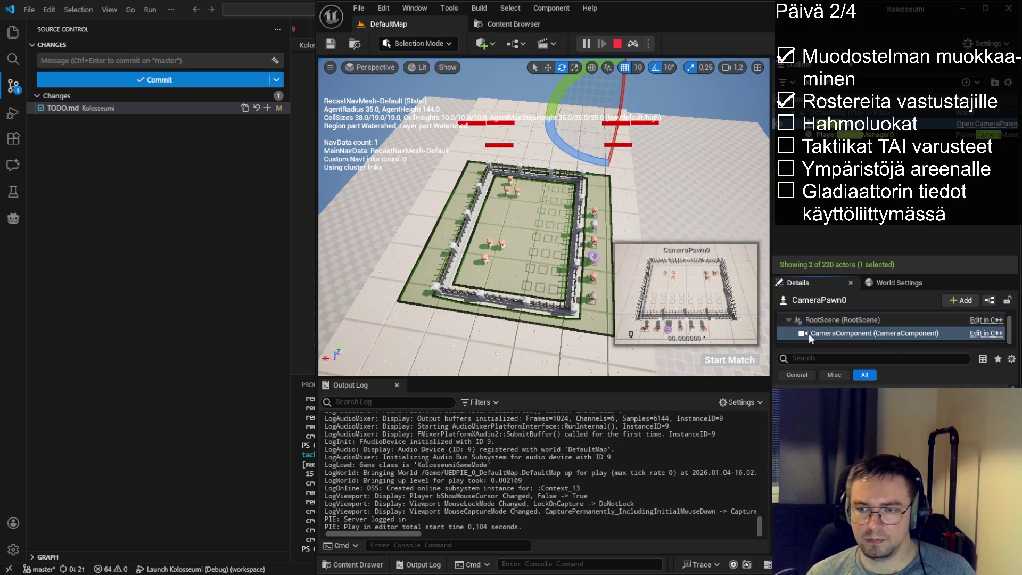
click(617, 44)
key(ctrl+s)
click(586, 43)
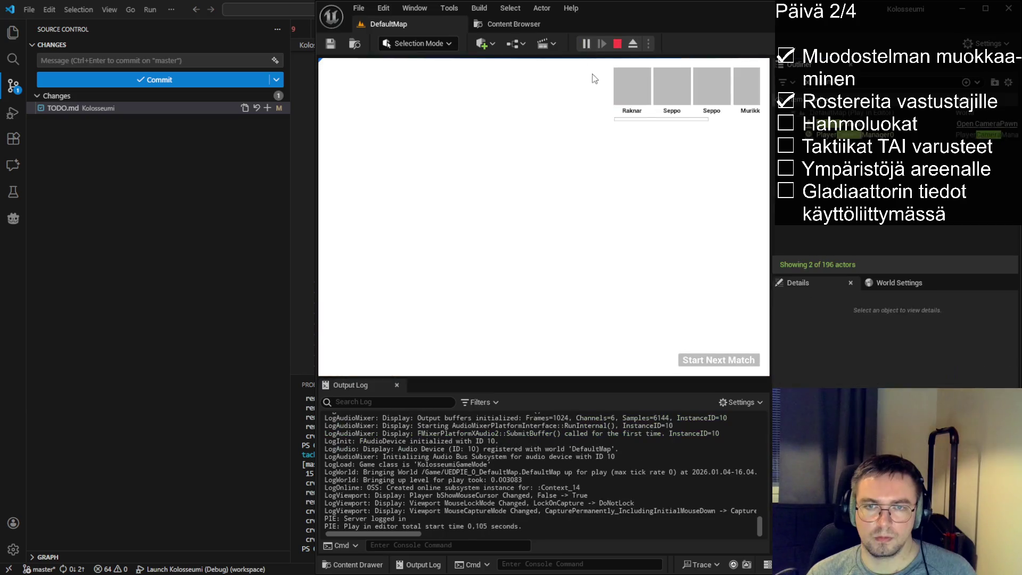
- Start the next match, place the orange and purple gladiators on arena cells, then stop
click(717, 360)
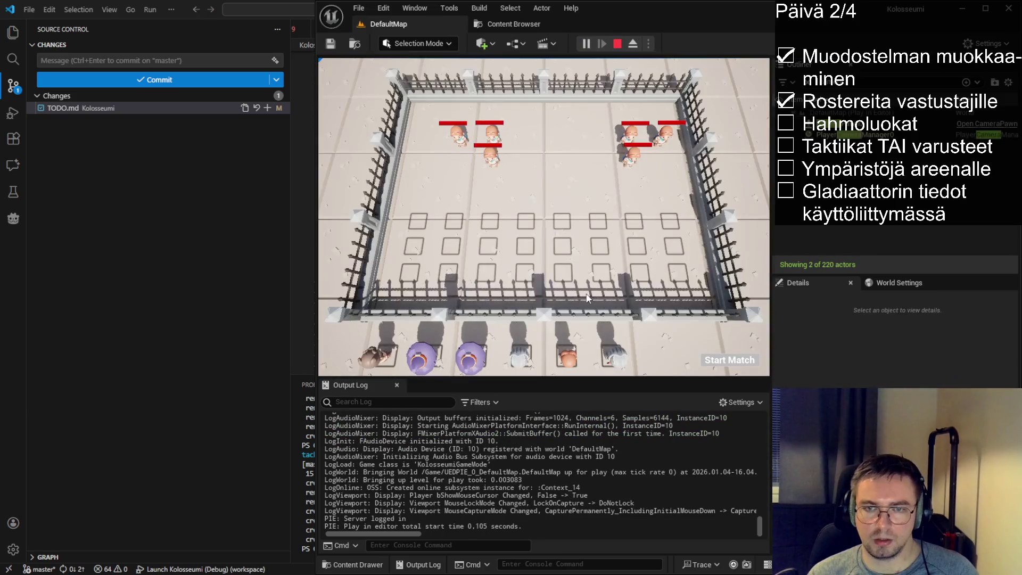
mouse_move(568, 355)
mouse_down()
mouse_move(545, 263)
mouse_move(532, 293)
mouse_move(571, 367)
mouse_move(564, 376)
mouse_move(533, 250)
mouse_move(527, 282)
mouse_move(498, 208)
mouse_move(510, 220)
mouse_move(491, 219)
mouse_up()
mouse_move(469, 357)
mouse_down()
mouse_move(509, 328)
mouse_move(533, 325)
mouse_move(443, 354)
mouse_move(535, 147)
mouse_move(551, 216)
mouse_move(562, 218)
mouse_up()
mouse_move(410, 364)
mouse_down()
mouse_move(387, 183)
mouse_move(407, 216)
mouse_up()
mouse_move(563, 215)
mouse_down()
mouse_move(598, 254)
mouse_move(604, 247)
mouse_up()
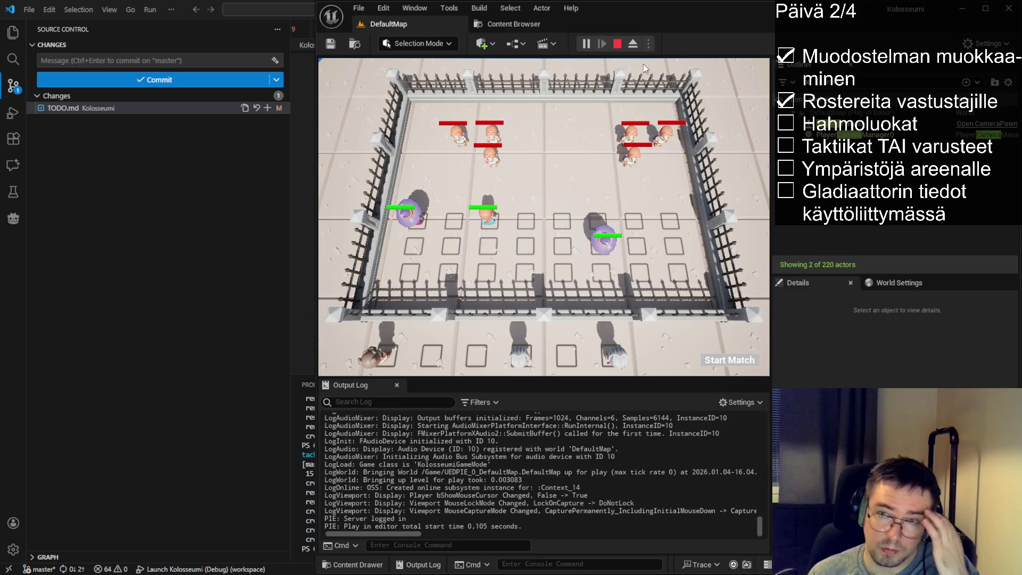
click(617, 44)
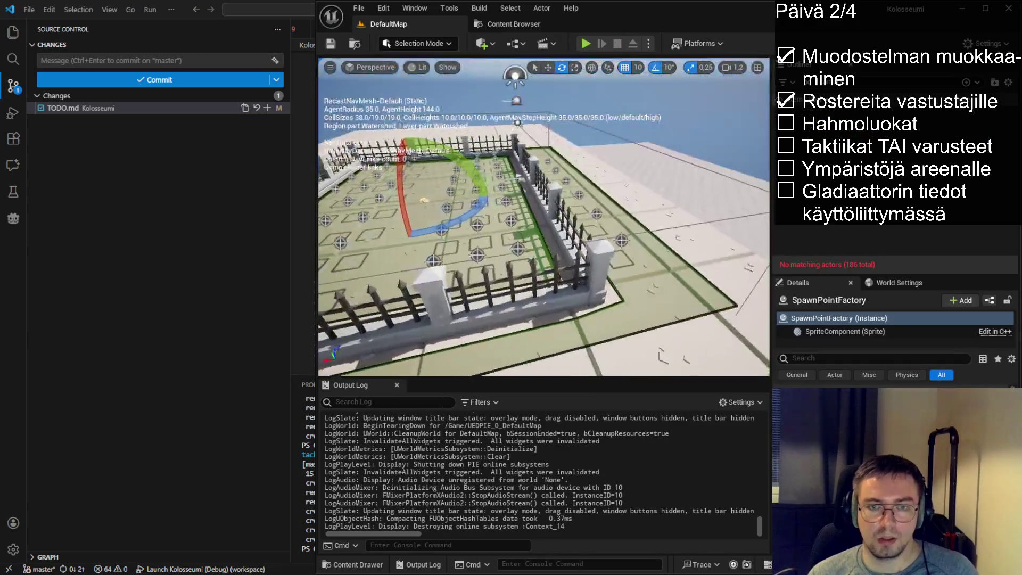
- Select all 14 fence pieces, filter Details by 'collision', and save the map
click(576, 279)
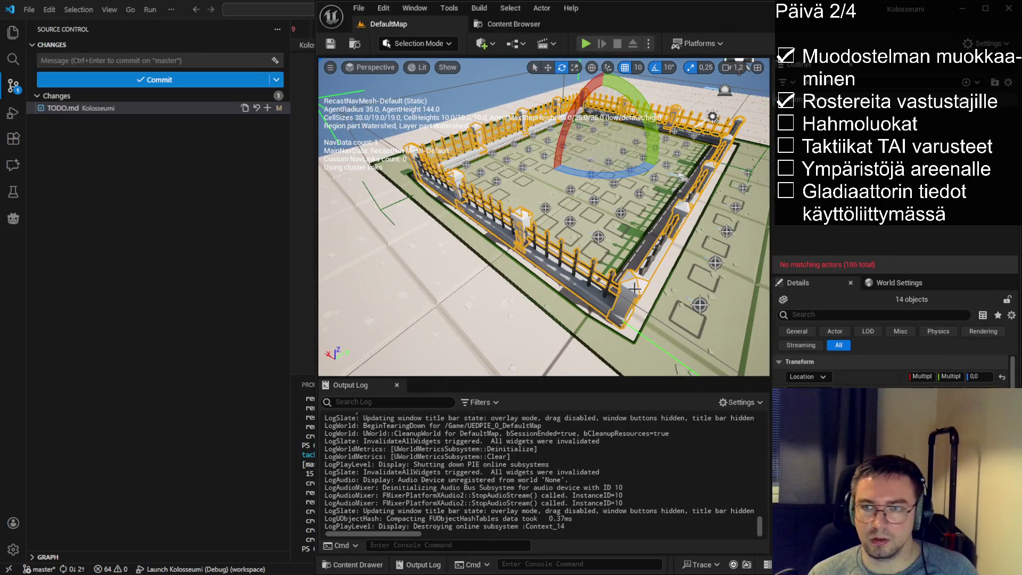
click(837, 315)
text(collision)
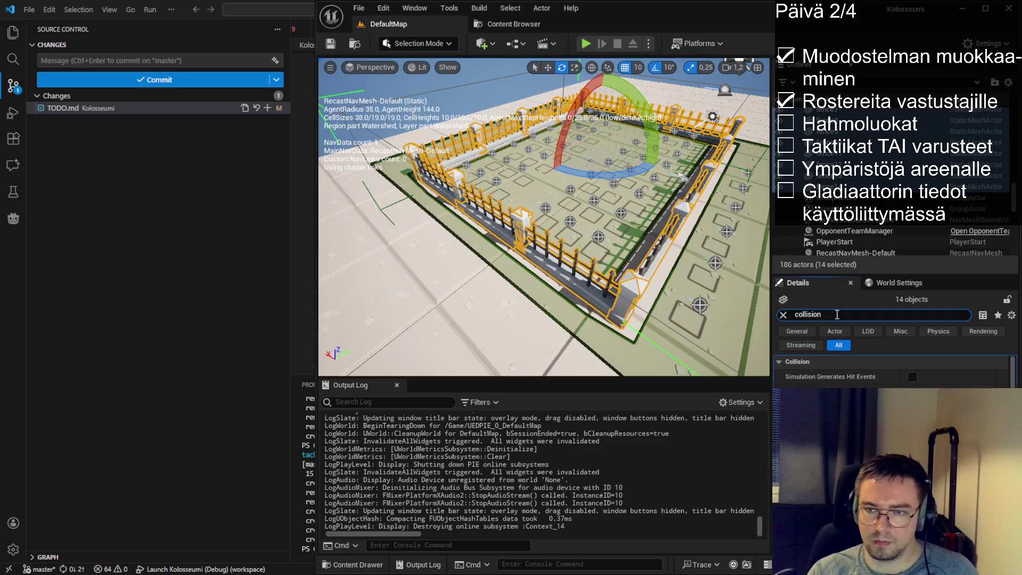
key(Return)
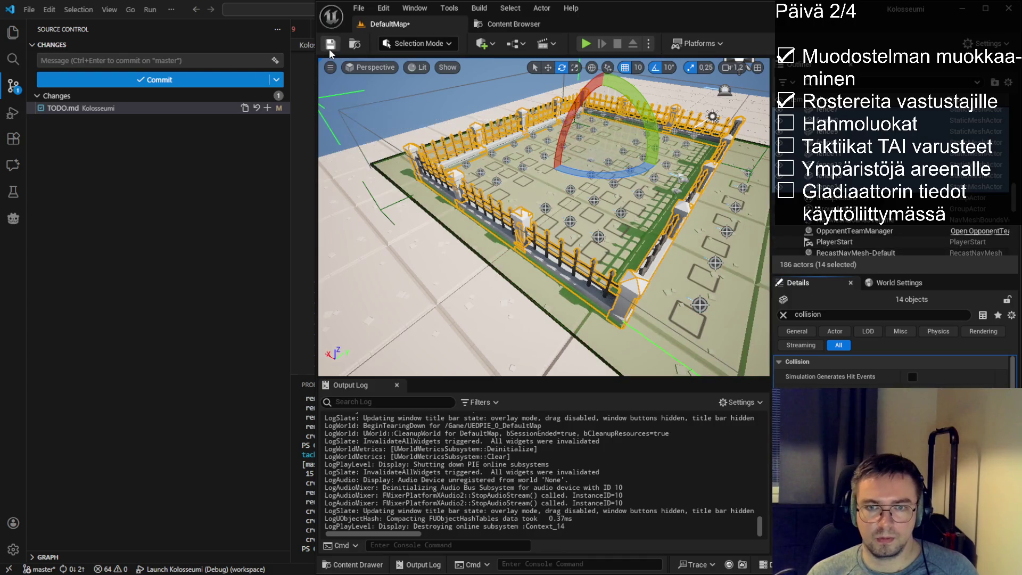
key(ctrl+s)
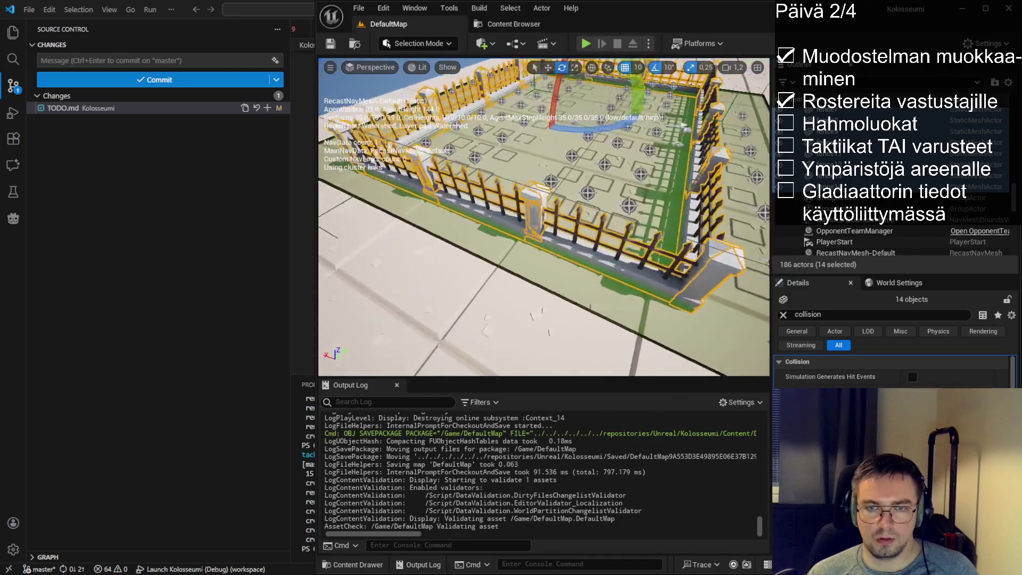
- Frame the fence ring, select and frame the navmesh bounds volume, then save
key(f)
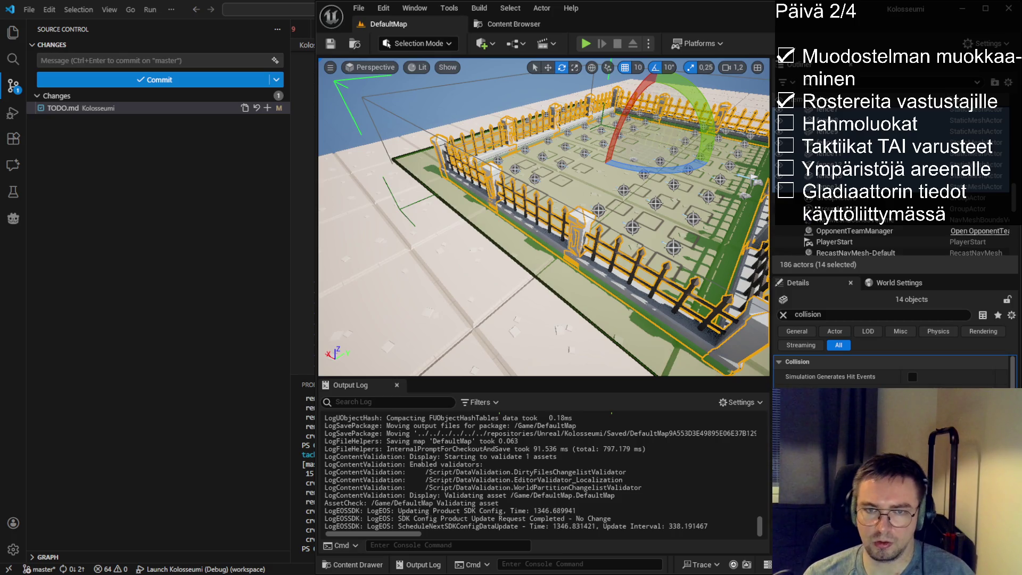
click(522, 214)
mouse_move(522, 215)
mouse_down()
mouse_move(519, 197)
mouse_move(468, 178)
mouse_move(519, 213)
mouse_move(532, 237)
mouse_up()
key(f)
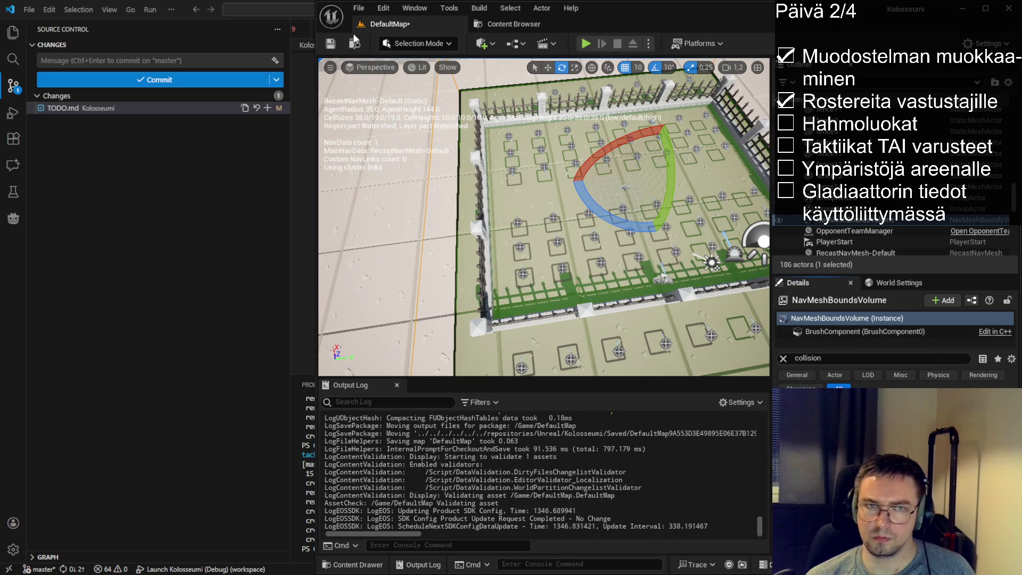
click(330, 43)
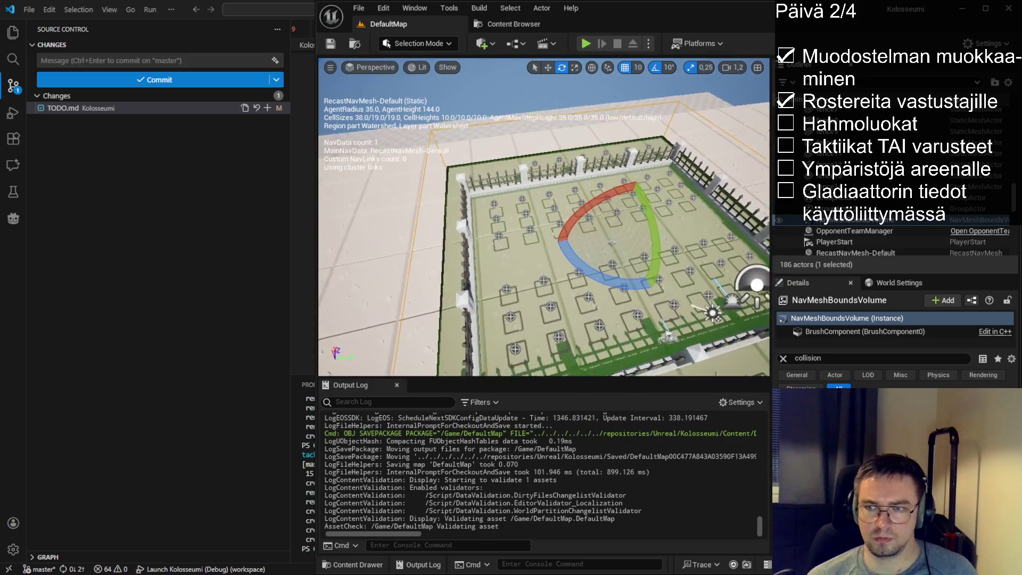
- Clear the collision filter and raise RecastNavMesh-Default slightly with the Translate tool
click(847, 252)
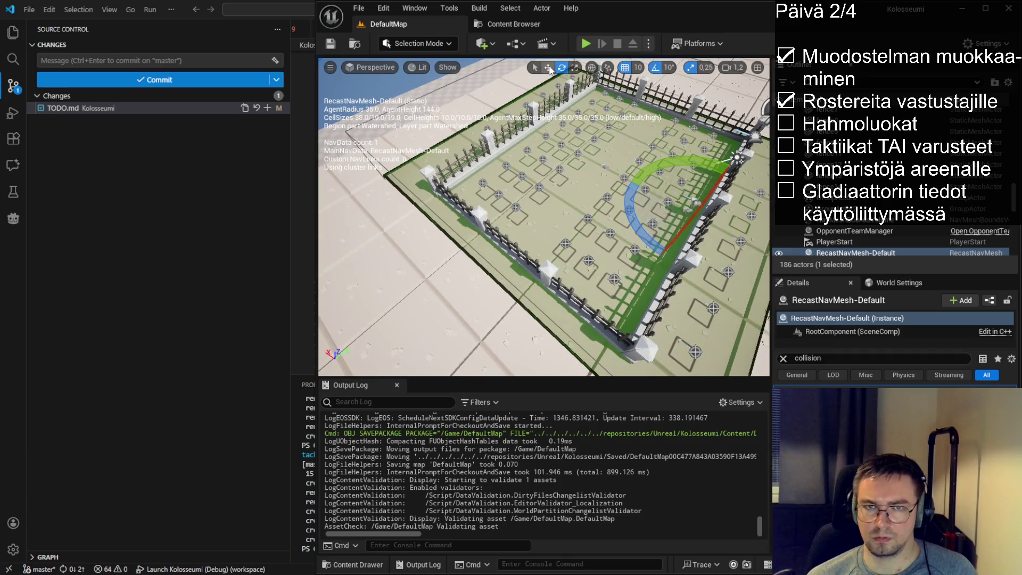
click(549, 67)
click(783, 358)
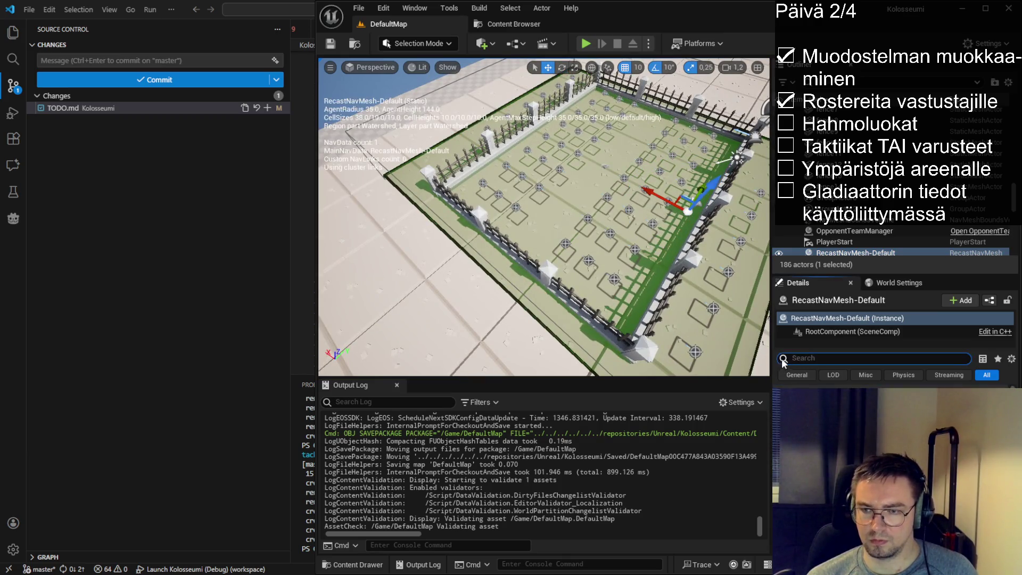
mouse_move(705, 193)
mouse_down()
mouse_move(695, 288)
mouse_move(658, 372)
mouse_up()
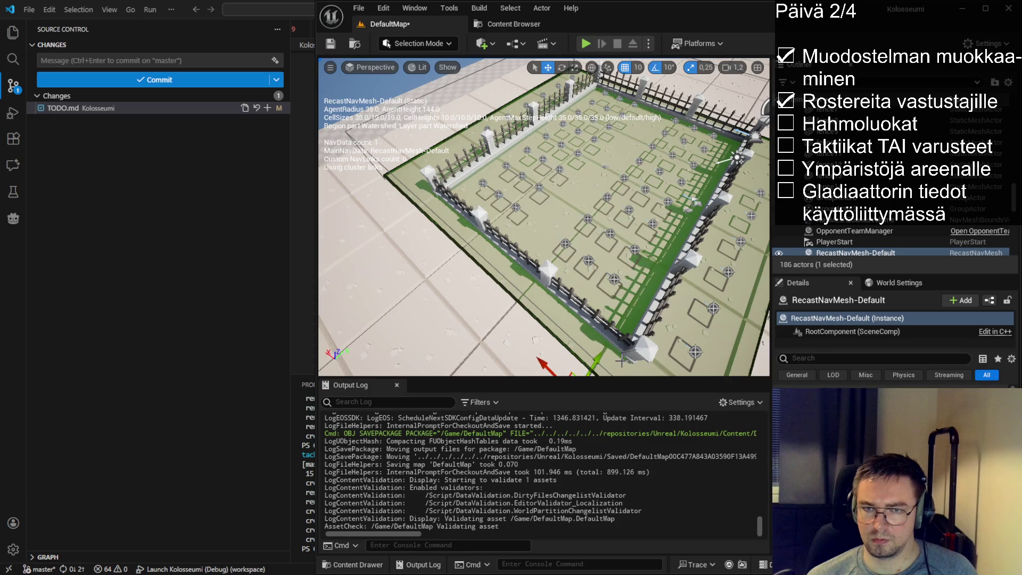
scroll(544, 216, down, 5)
scroll(544, 217, down, 2)
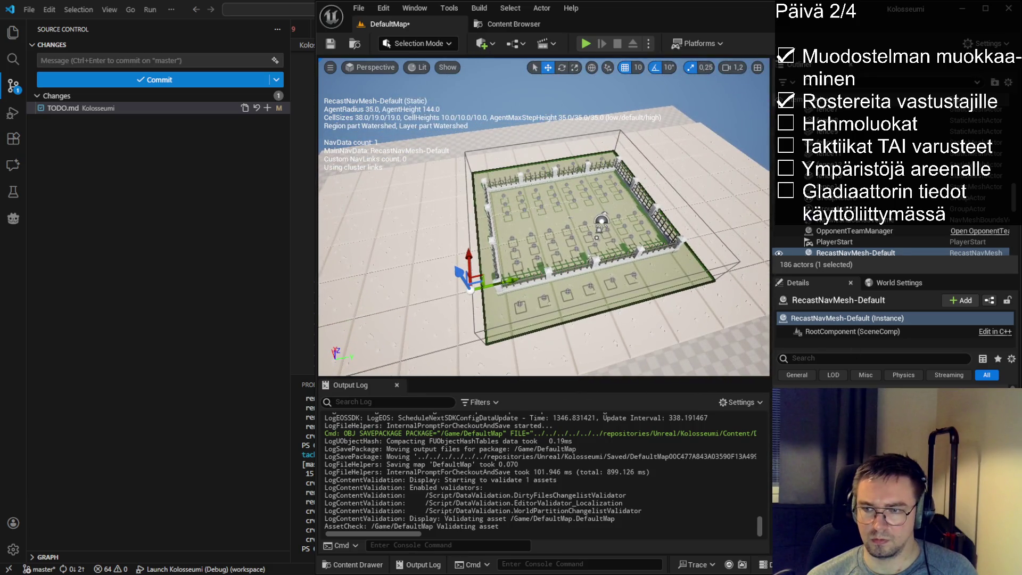
drag(482, 280, 595, 247)
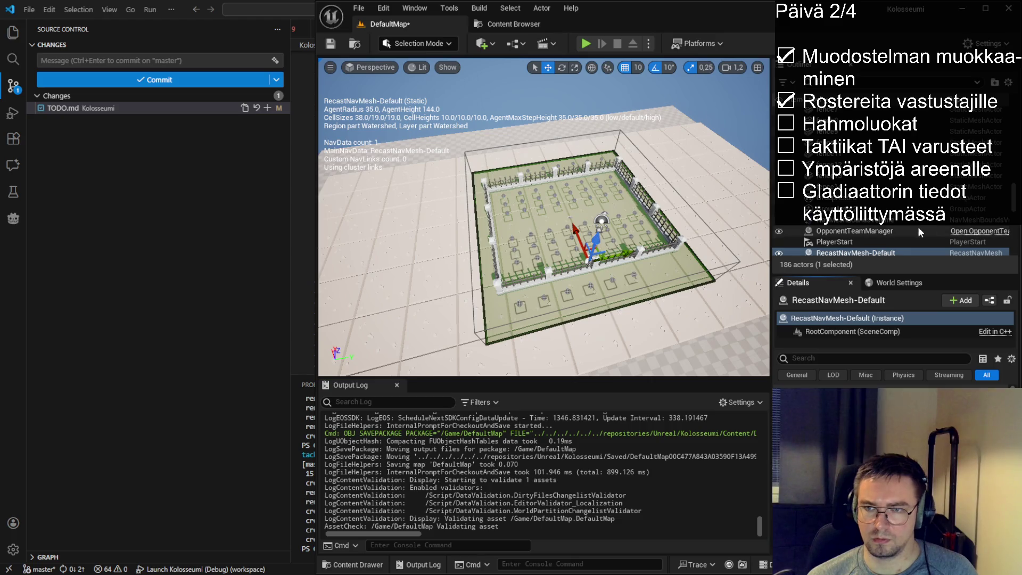
scroll(916, 228, down, 2)
- Filter the Outliner for 'nav', move NavMeshBoundsVolume to the arena centre, and save
click(865, 81)
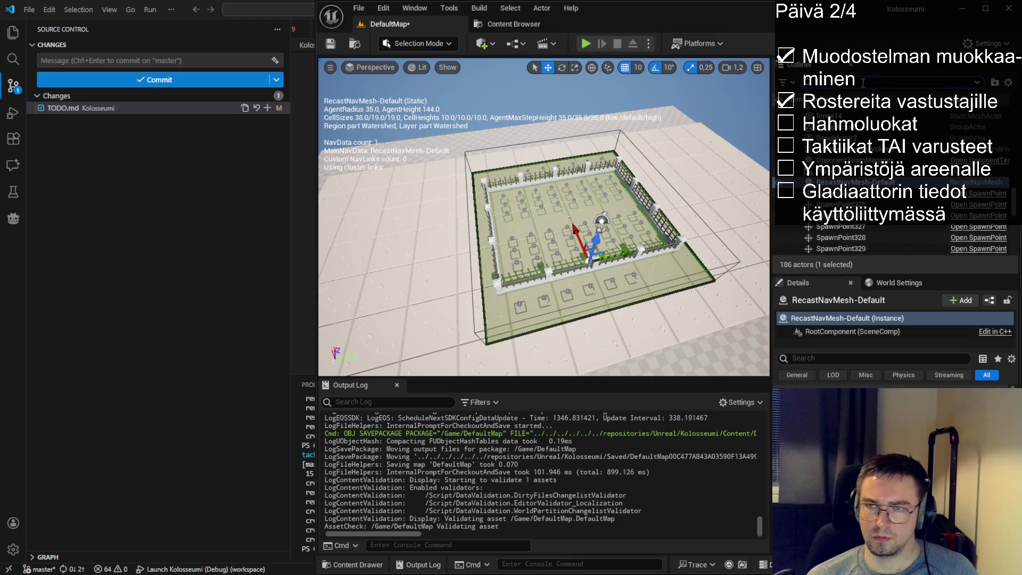
text(nav)
click(862, 124)
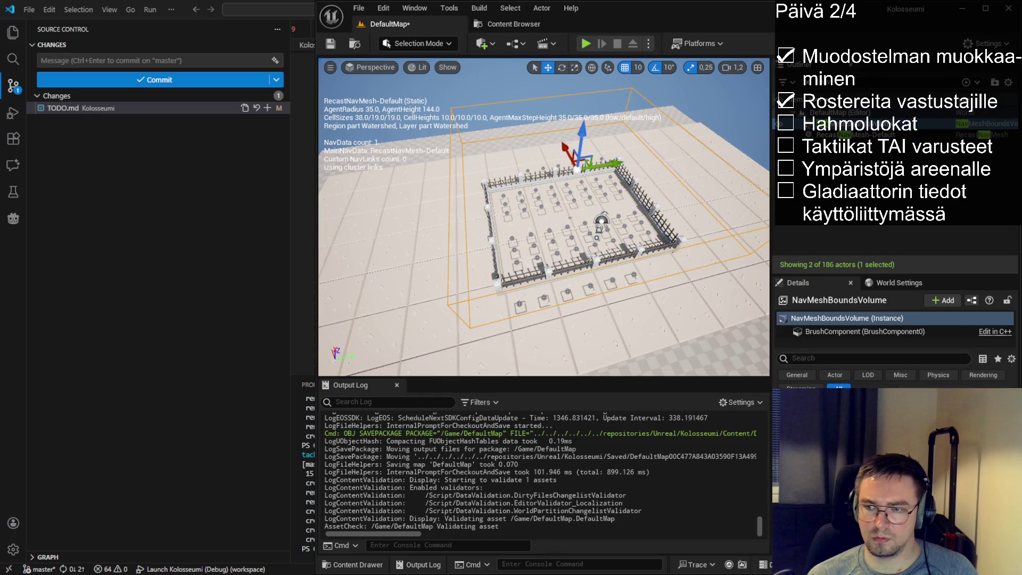
drag(532, 239, 517, 218)
mouse_move(564, 235)
mouse_down()
mouse_move(506, 224)
mouse_move(517, 186)
mouse_move(540, 173)
mouse_move(472, 267)
mouse_up()
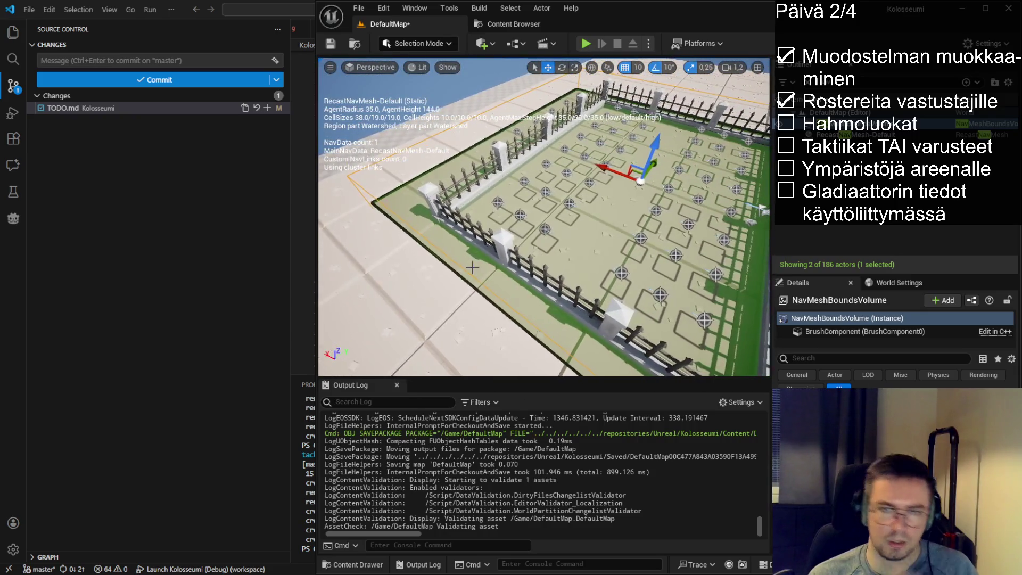
click(333, 47)
- Open the Content Drawer over the level and select the fence_pillar asset from the Graveyard collection
click(510, 26)
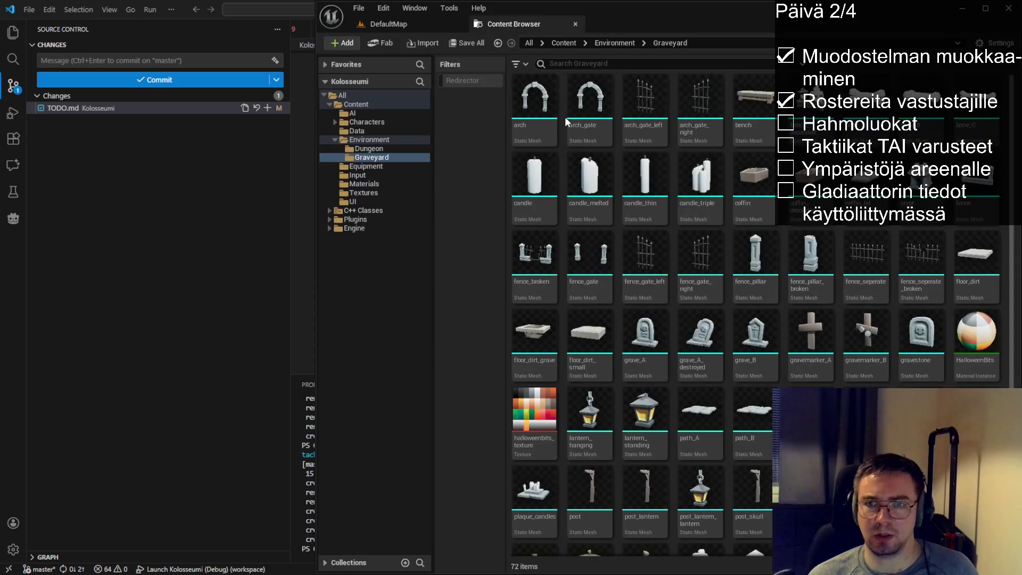
click(383, 24)
key(ctrl+space)
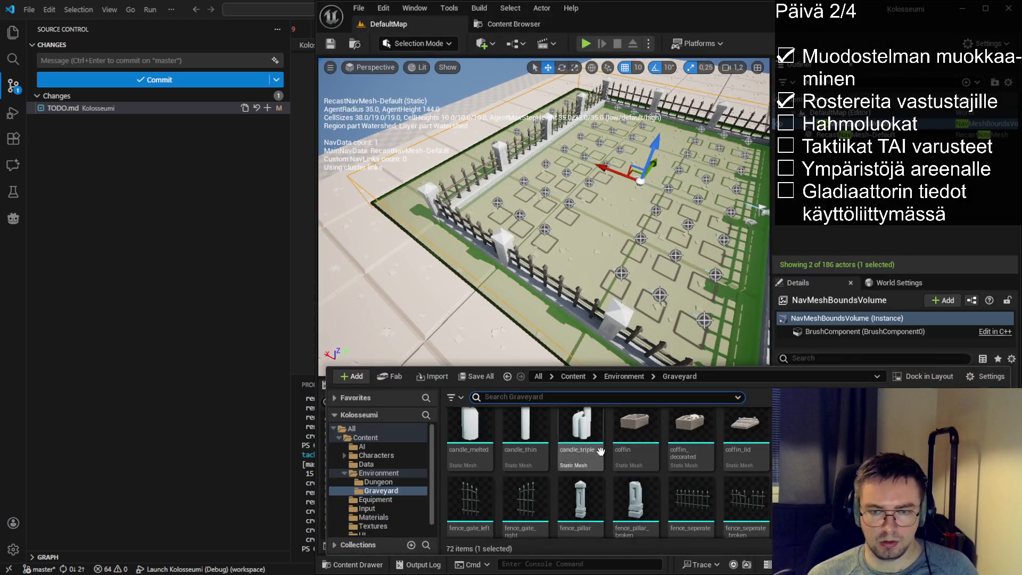
scroll(665, 479, up, 1)
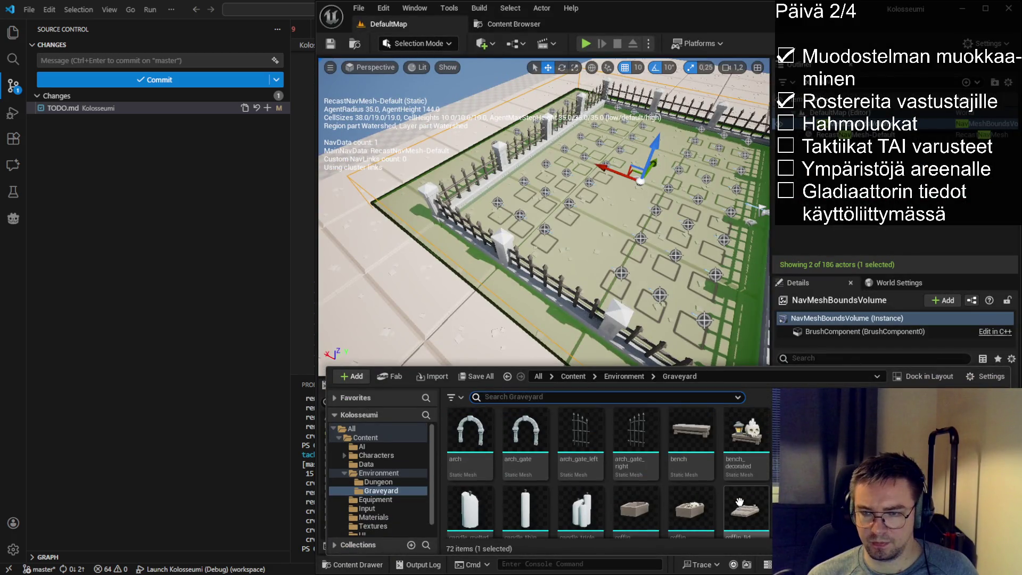
scroll(593, 467, down, 2)
click(593, 468)
scroll(593, 467, down, 5)
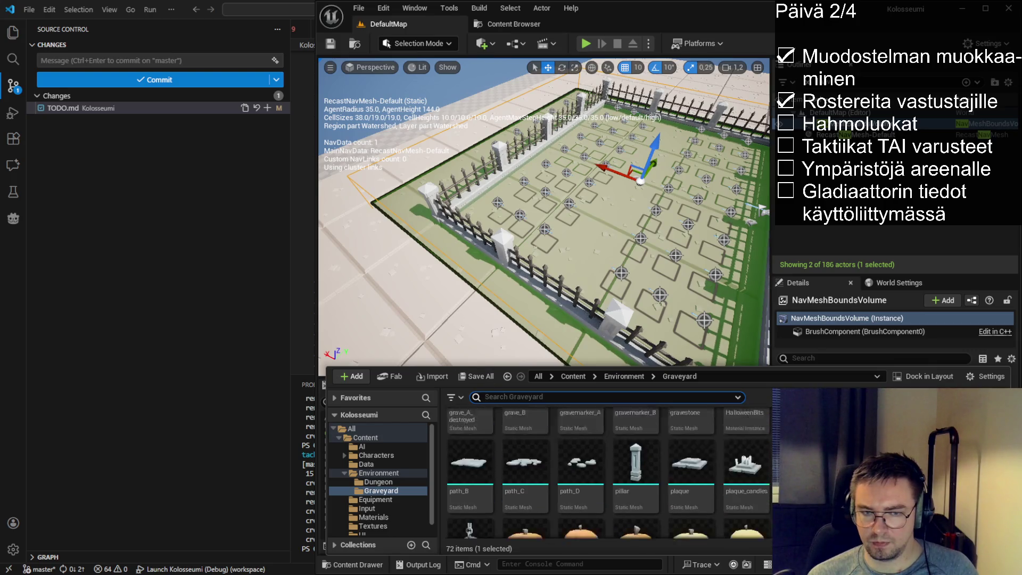
scroll(593, 468, up, 5)
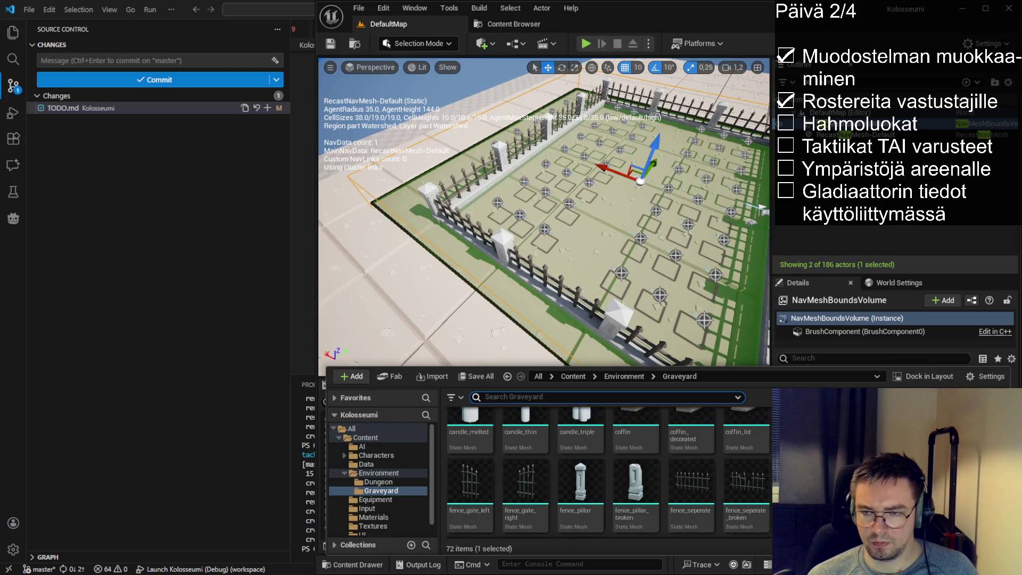
- Drop a stray fence15 beside the arena fence, delete it again, and save the map
mouse_move(470, 527)
mouse_down()
mouse_move(397, 251)
mouse_move(402, 258)
mouse_move(466, 229)
mouse_up()
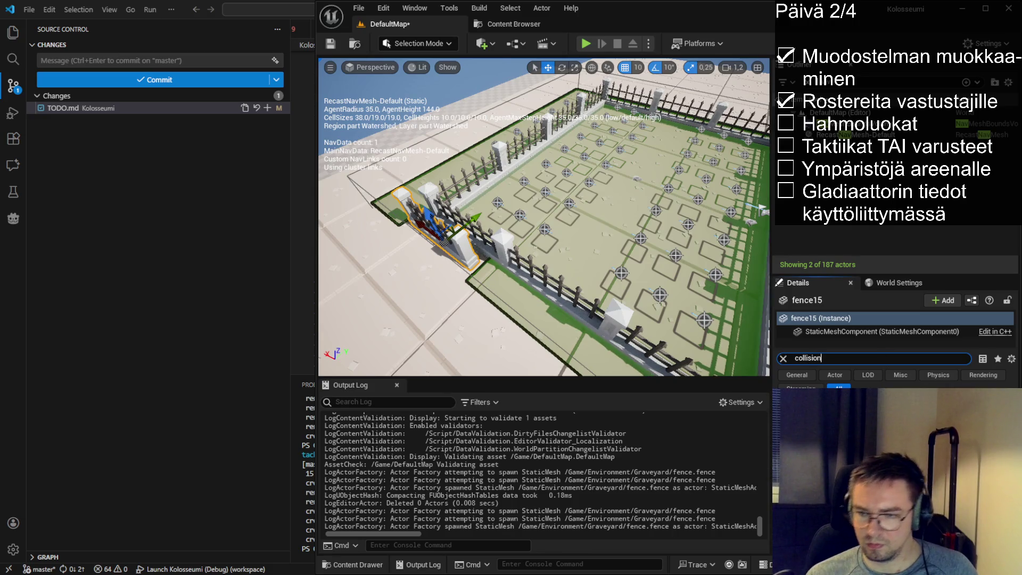
key(Delete)
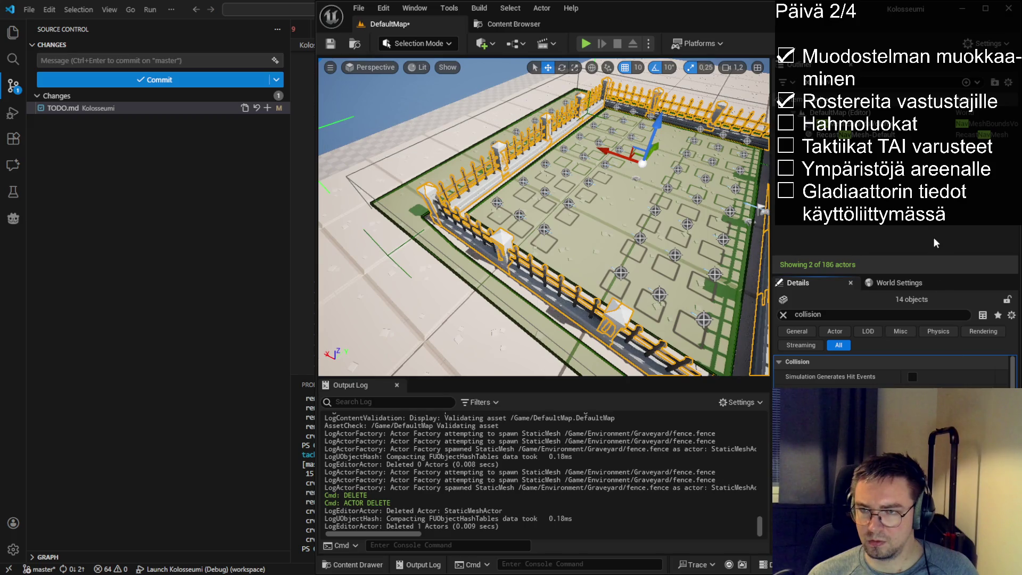
click(334, 45)
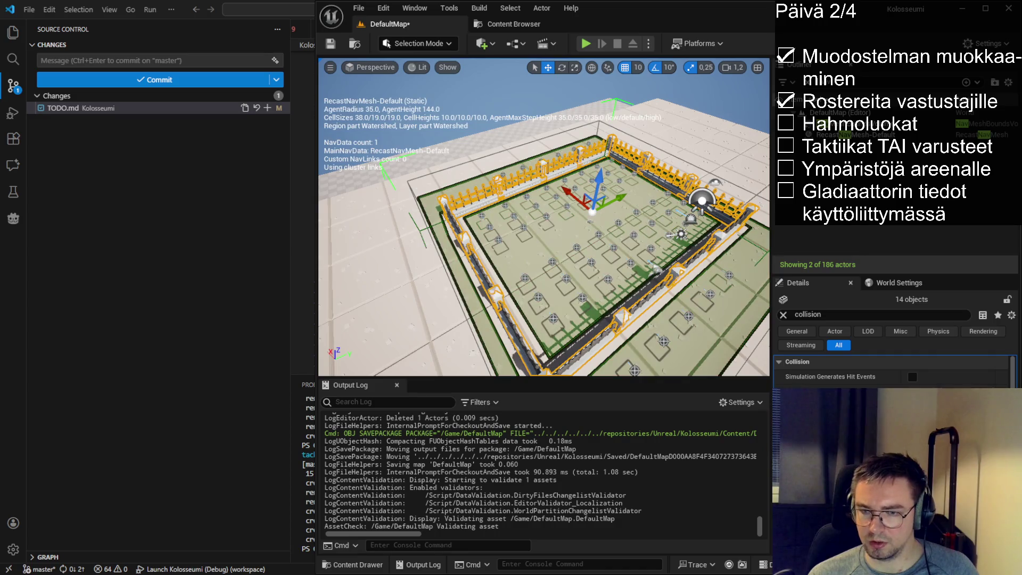
- Change the fences' response for one collision channel in Collision Responses and save the map
scroll(894, 372, down, 2)
scroll(894, 373, down, 5)
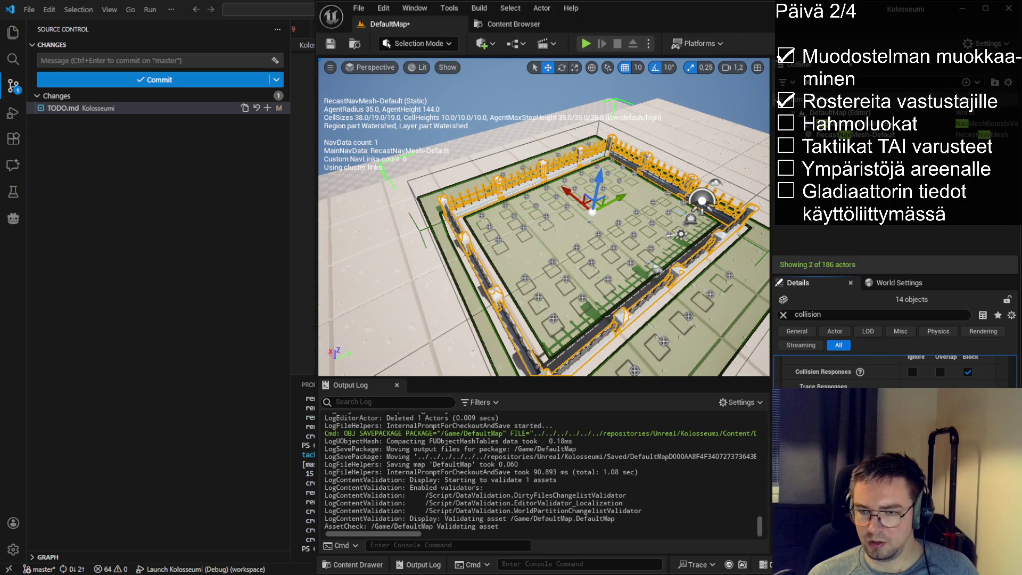
click(912, 399)
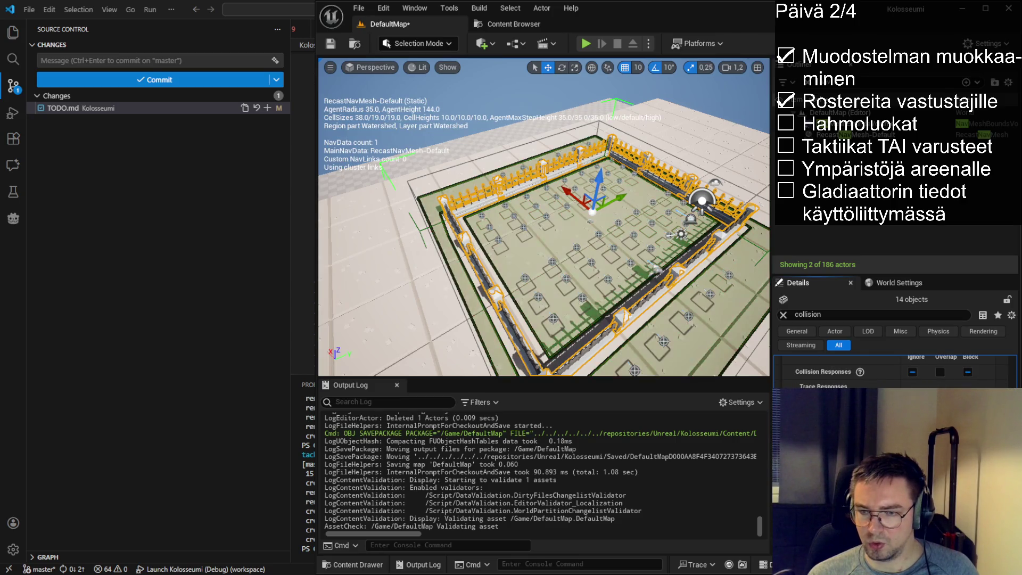
key(ctrl+s)
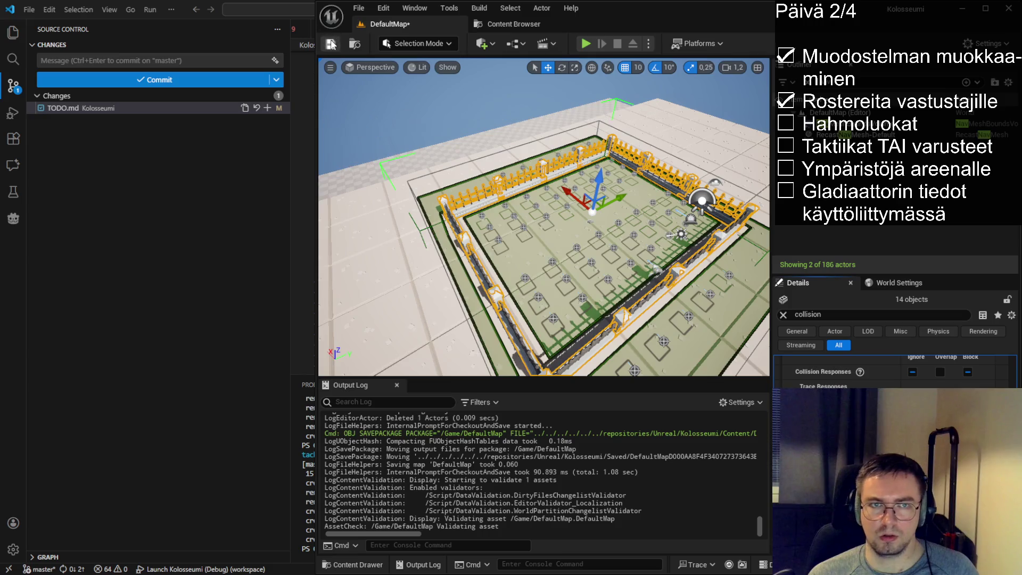
- Frame the arena centre in the viewport and launch a test play of the level
scroll(543, 217, up, 4)
drag(358, 217, 357, 217)
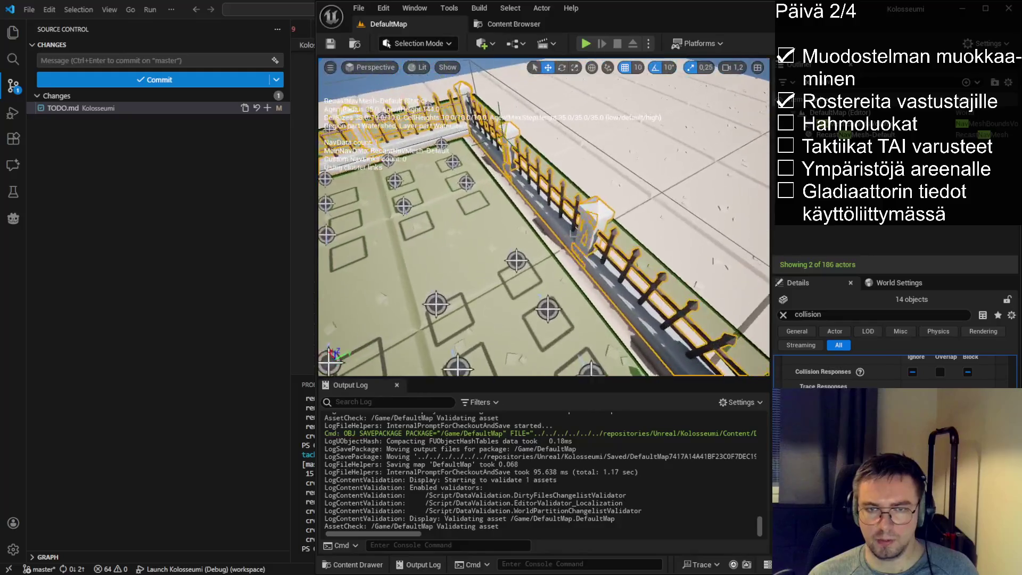
key(f)
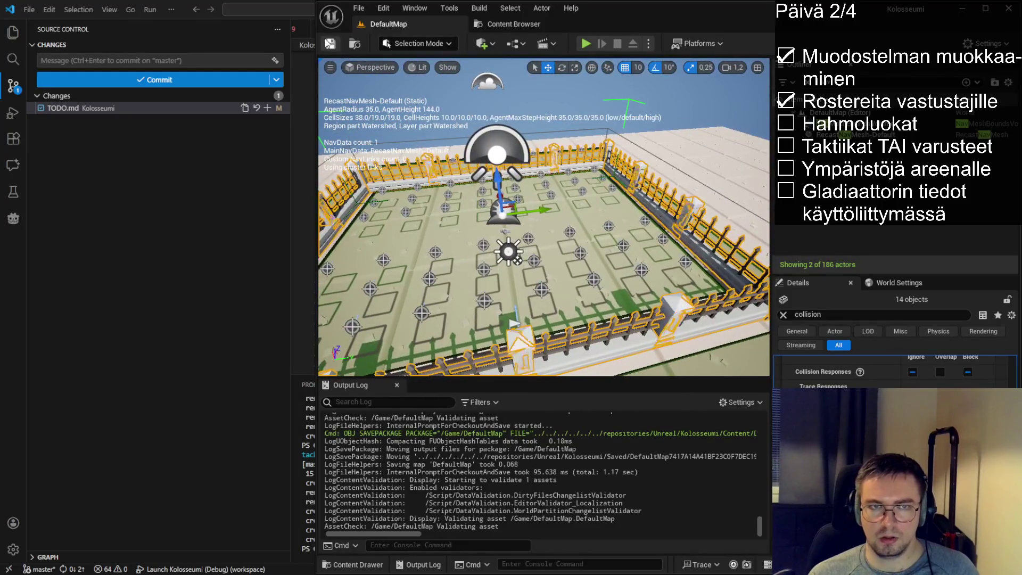
click(588, 43)
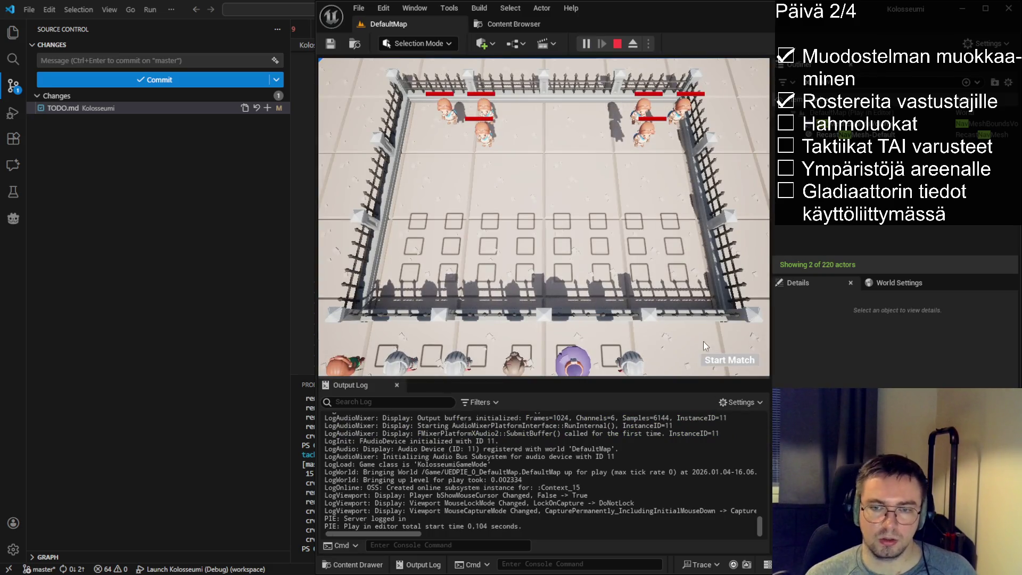
- Eject from the running playtest with F8 to inspect the arena, then stop the test play
key(F8)
key(p)
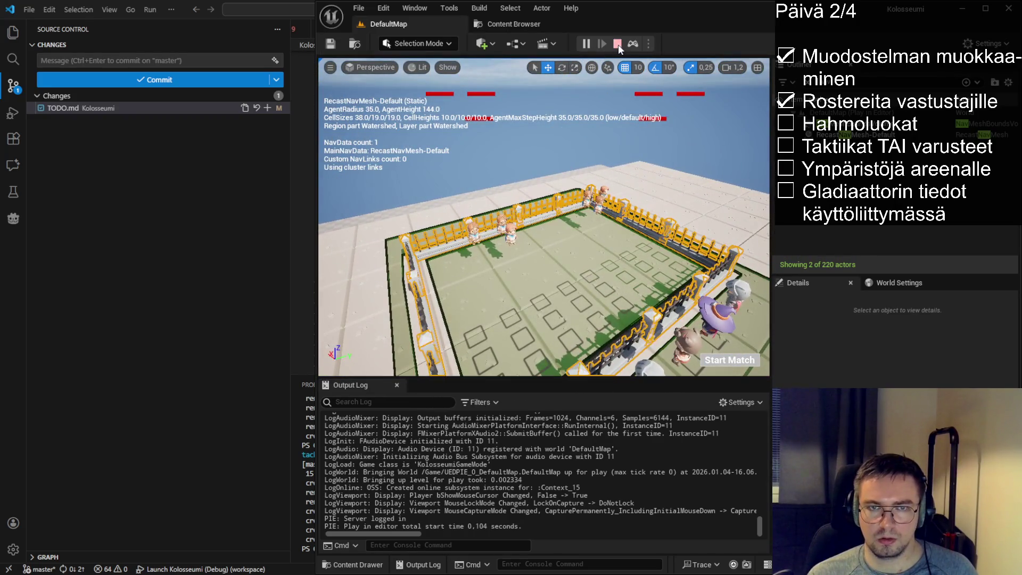
click(618, 43)
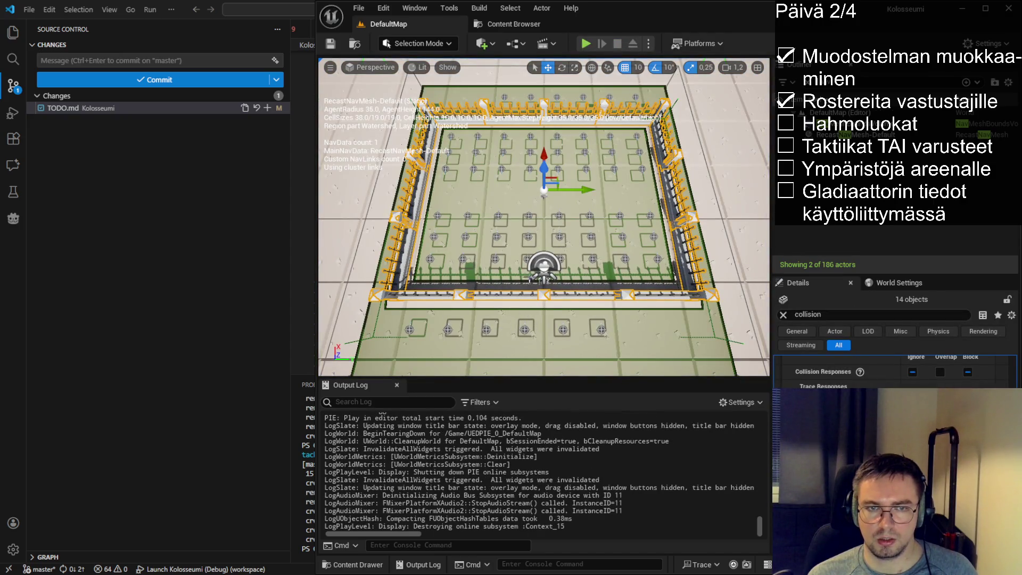
- Select every spawn point in the arena, frame them from above, and hide the navmesh display
mouse_move(461, 229)
mouse_down()
mouse_move(505, 213)
mouse_move(506, 182)
mouse_move(521, 218)
mouse_up()
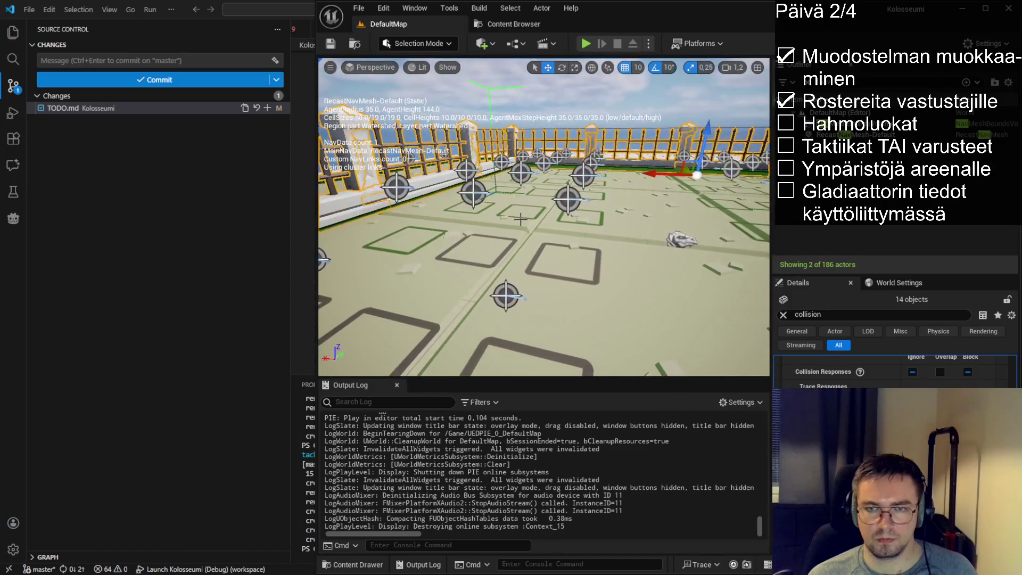
click(568, 199)
key(ctrl+shift+a)
key(f)
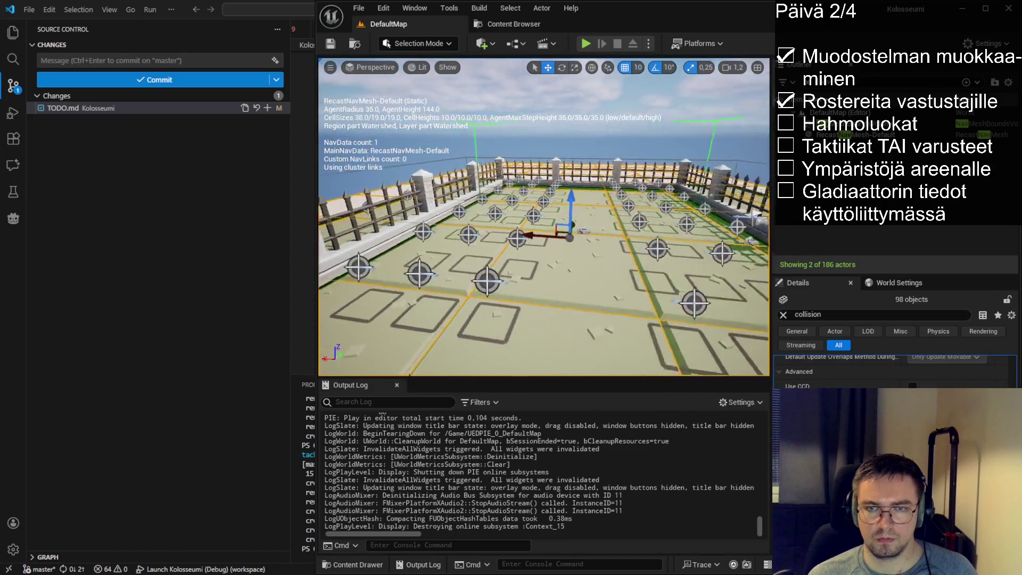
drag(543, 223, 612, 245)
key(p)
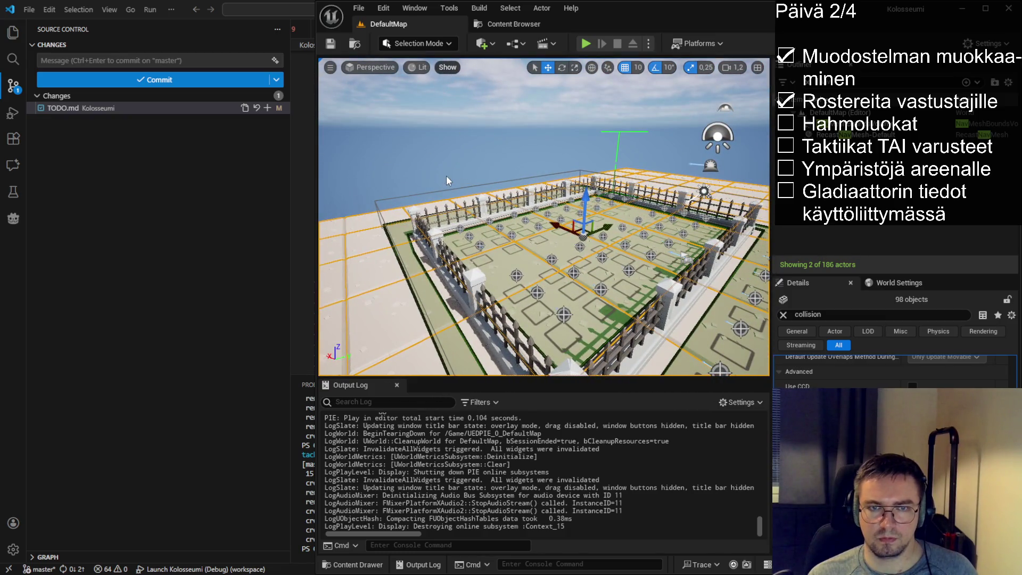
- Focus on SpawnPoint332 with the navmesh shown again, save the map, and start a new playtest
click(532, 223)
key(f)
key(p)
mouse_move(543, 224)
mouse_down()
mouse_move(517, 229)
mouse_move(506, 248)
mouse_up()
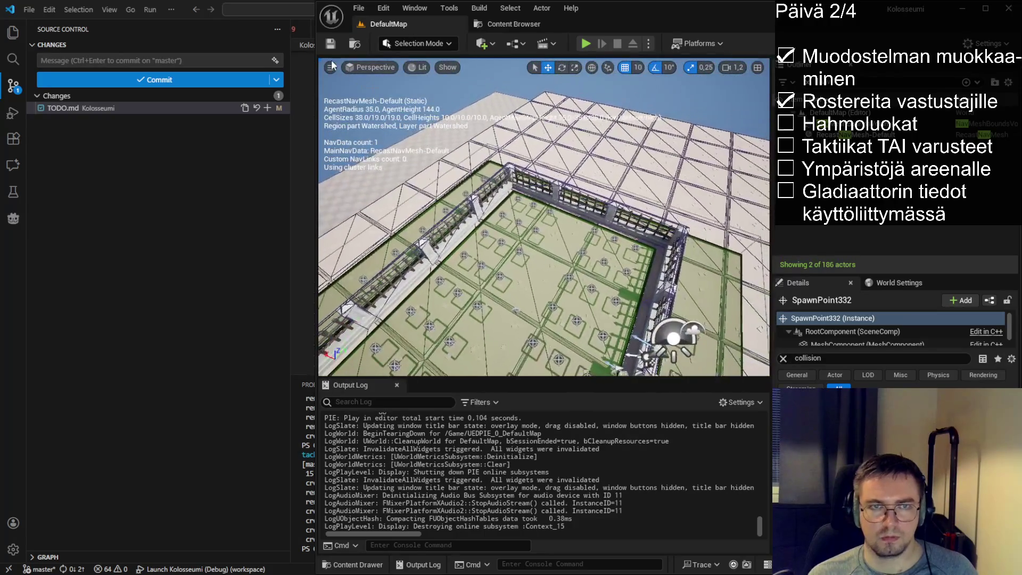
key(ctrl+s)
click(586, 44)
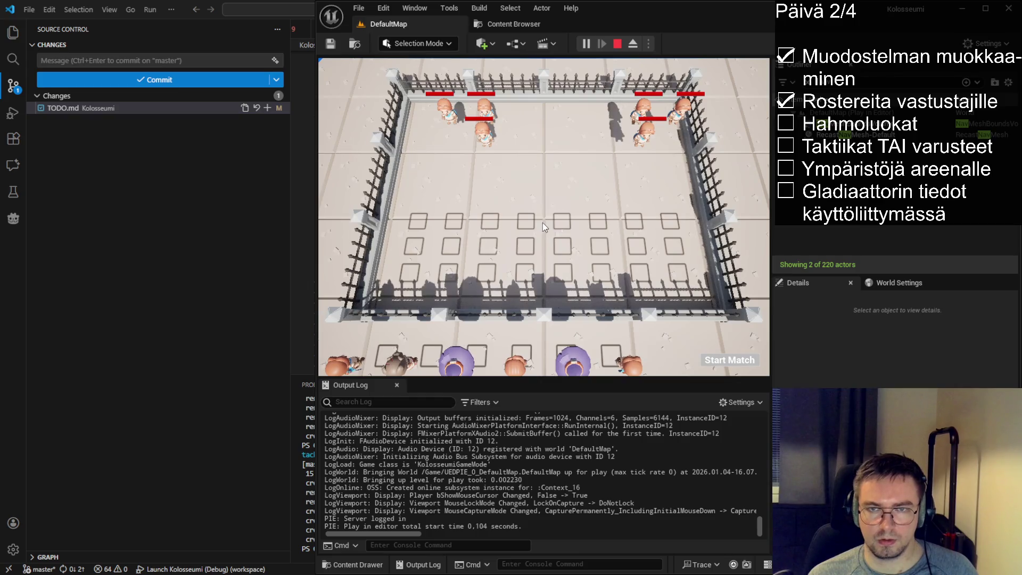
- Place one purple gladiator on the arena grid, then eject with F8 to fly over the arena
drag(573, 360, 572, 259)
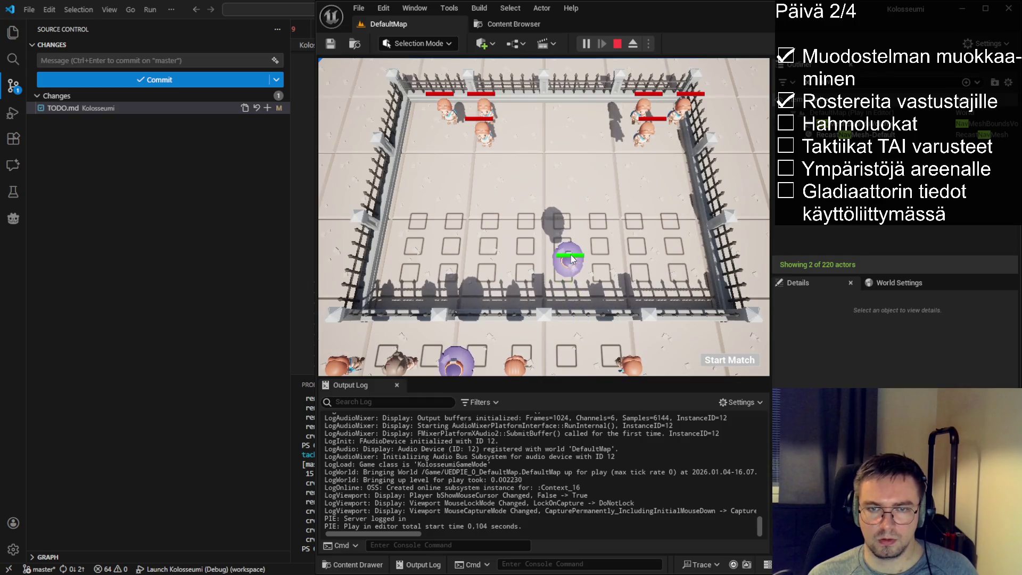
key(F8)
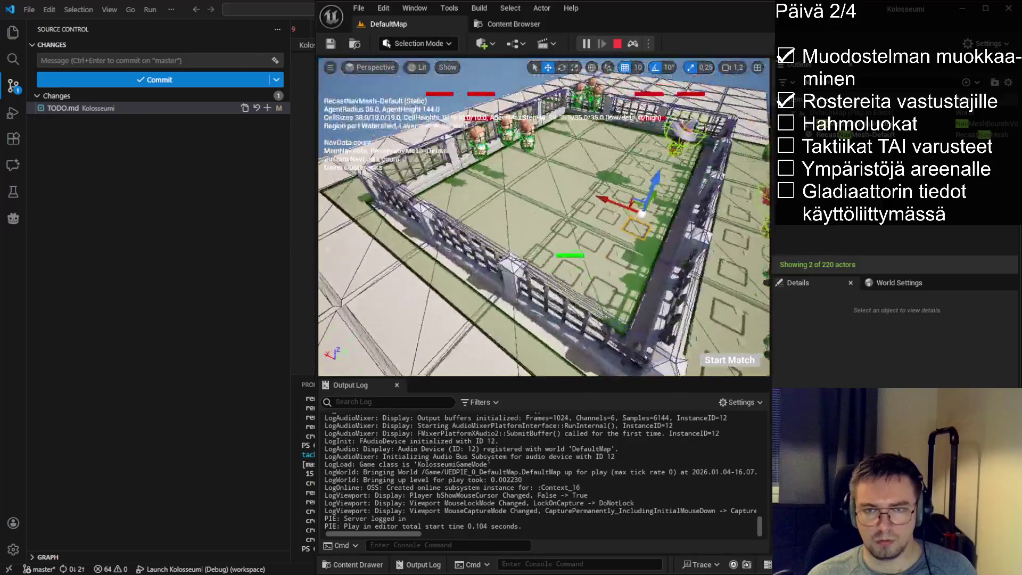
key(w)
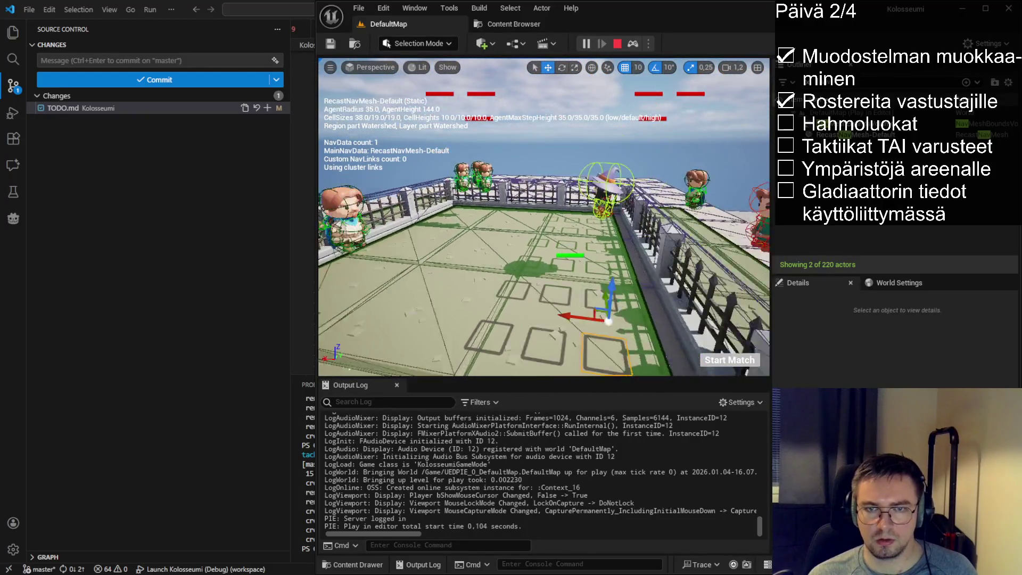
key(w)
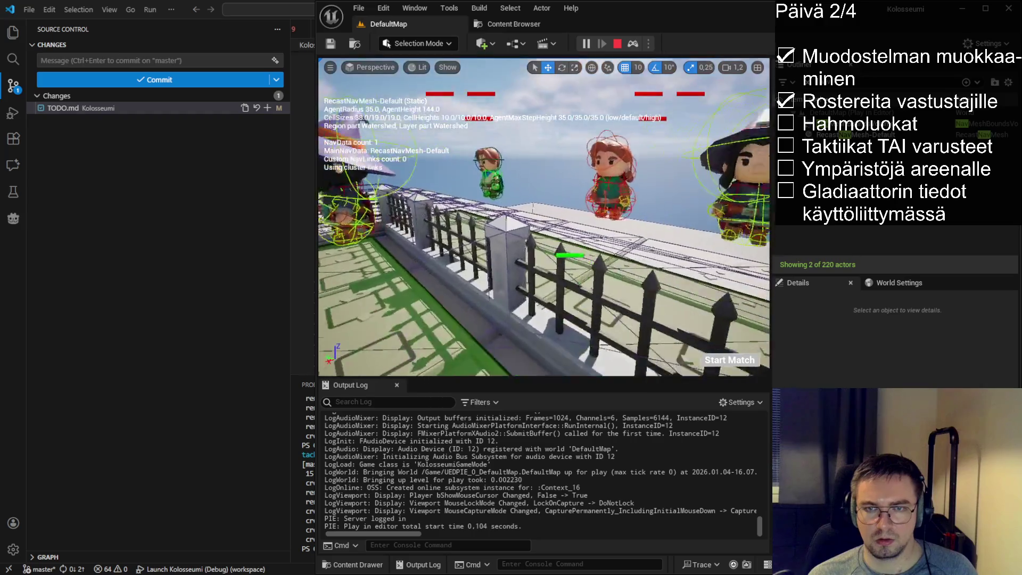
key(s)
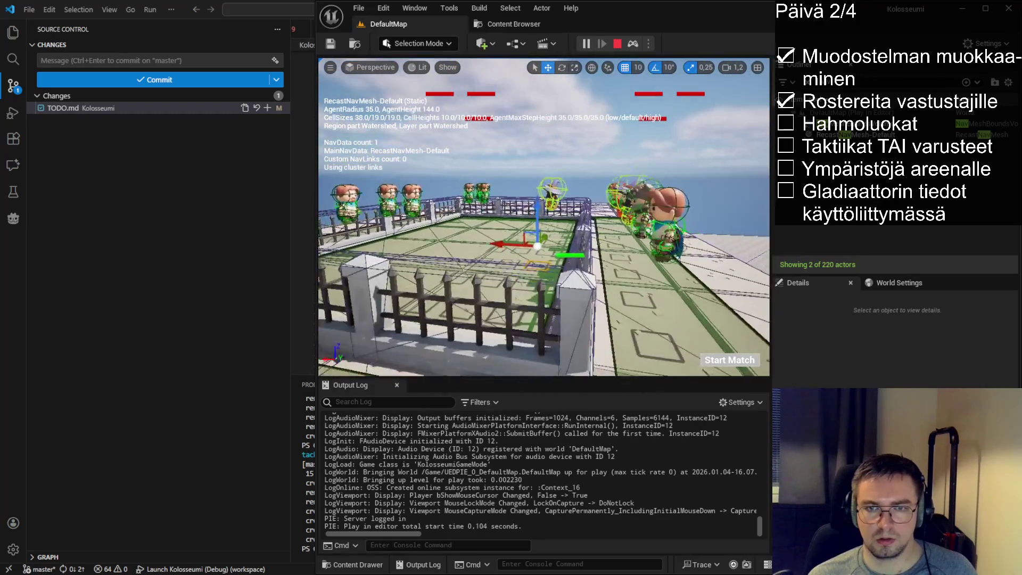
key(s)
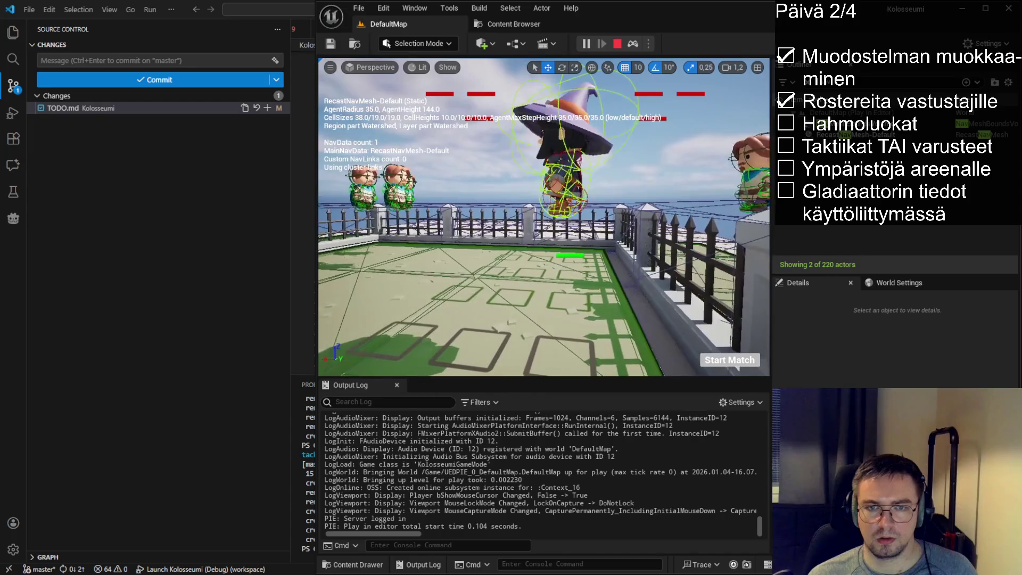
key(e)
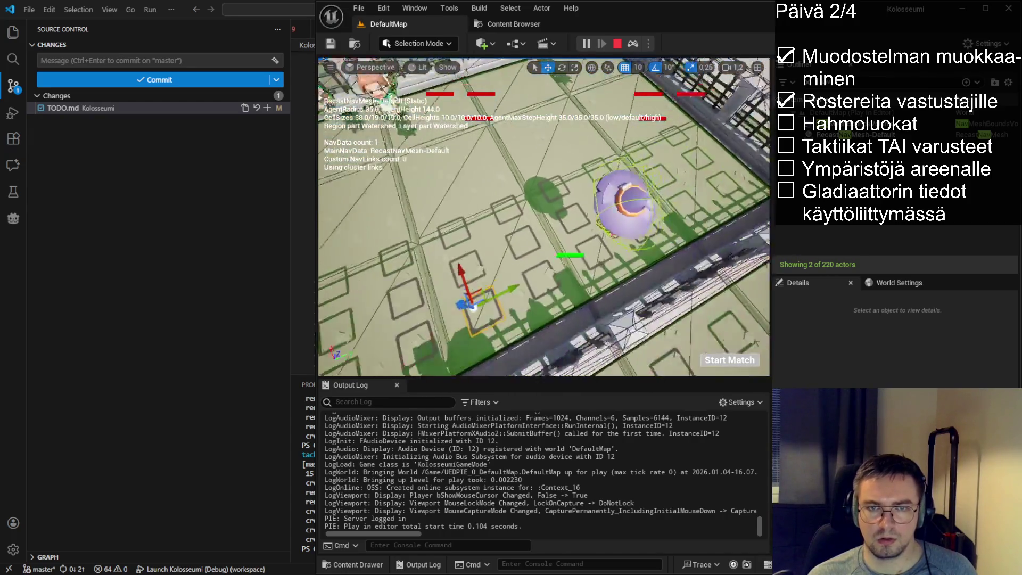
- Return to the game camera, place a second purple gladiator, and start the match
key(F8)
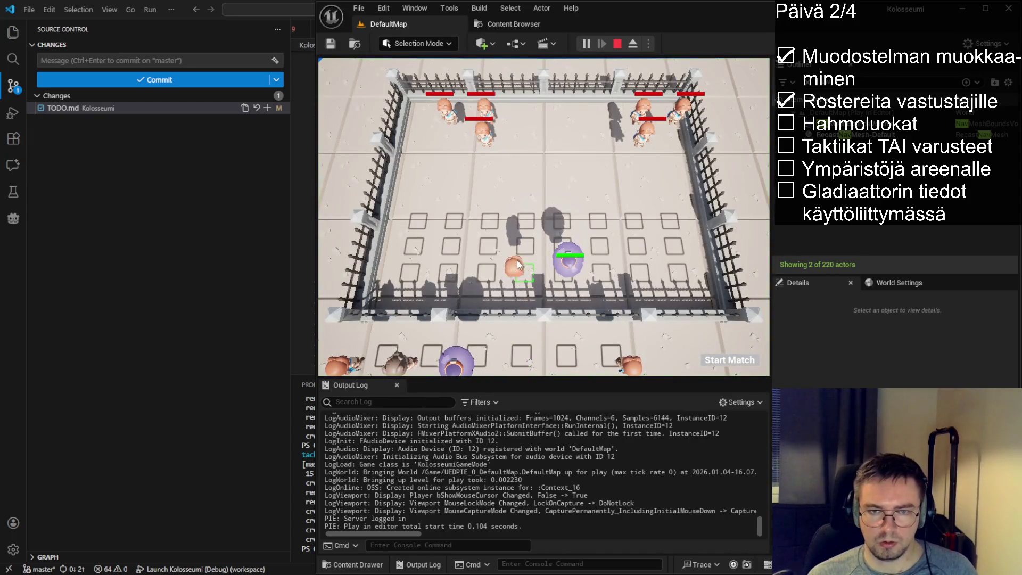
drag(460, 367, 441, 254)
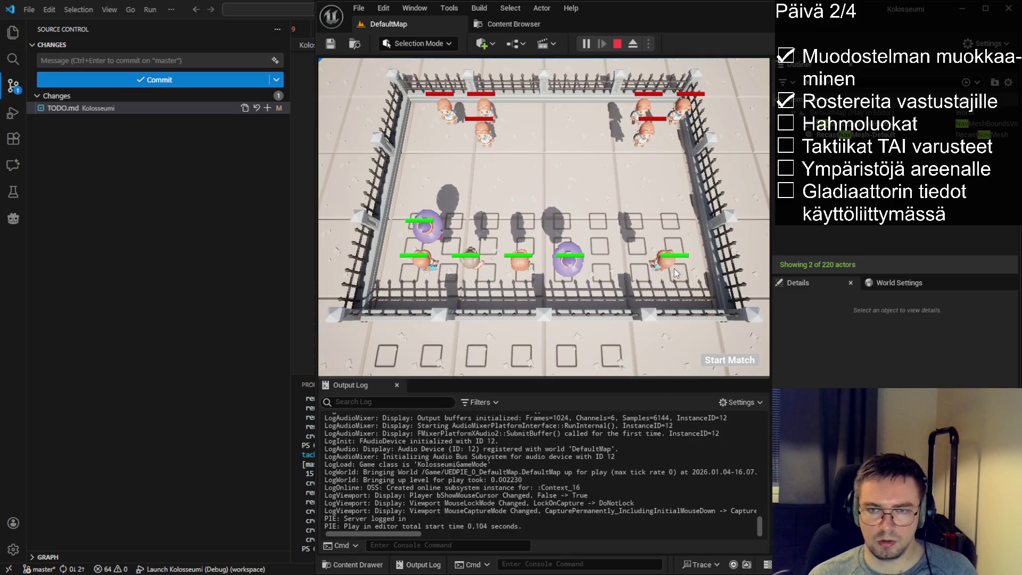
click(711, 365)
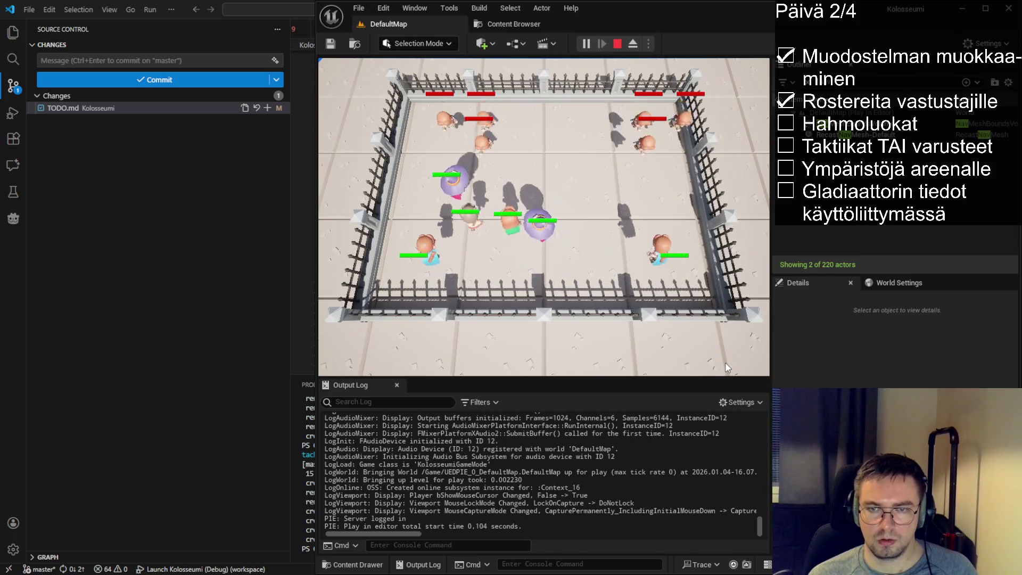
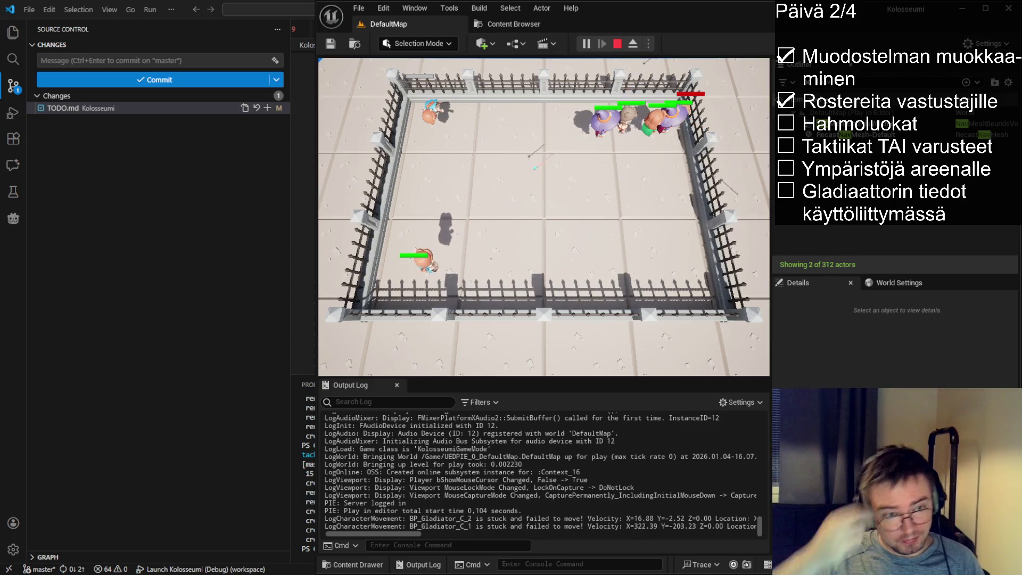
- Stop the playtest and survey the arena's spawn points, floor nav mesh and MeshComponent tree
key(Escape)
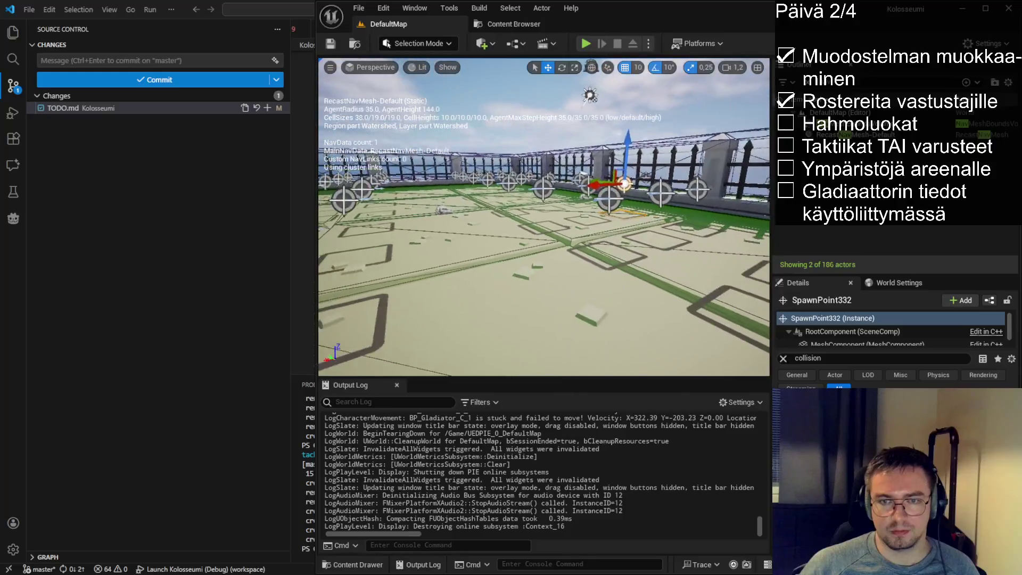
key(s)
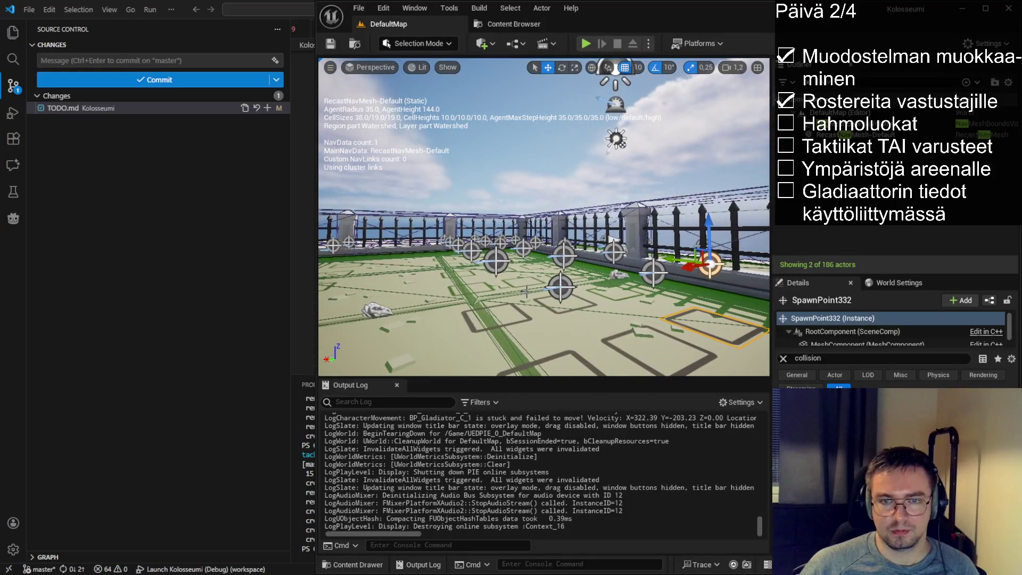
mouse_move(612, 242)
mouse_down()
mouse_move(439, 185)
mouse_move(521, 224)
mouse_up()
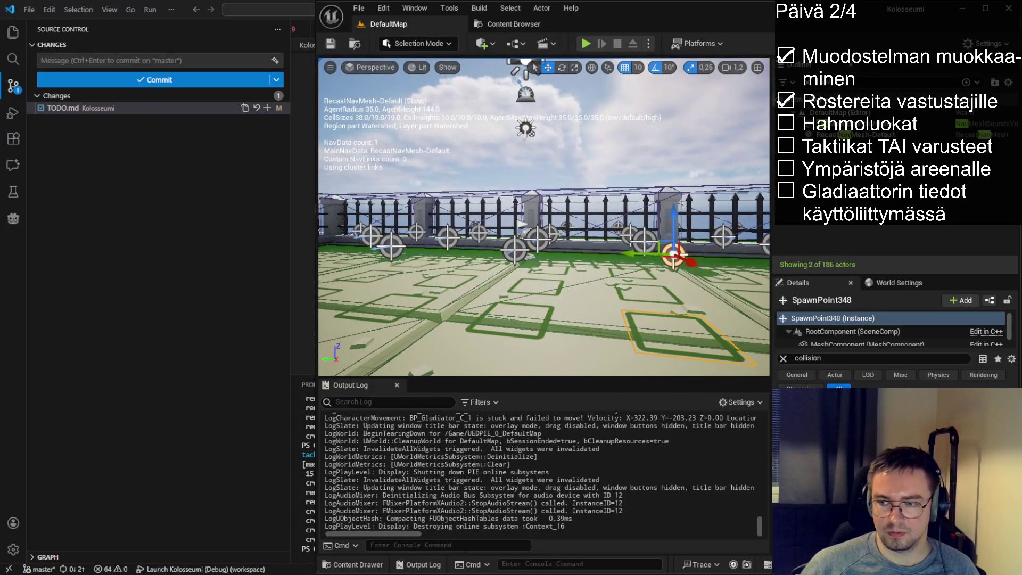
drag(881, 351, 878, 380)
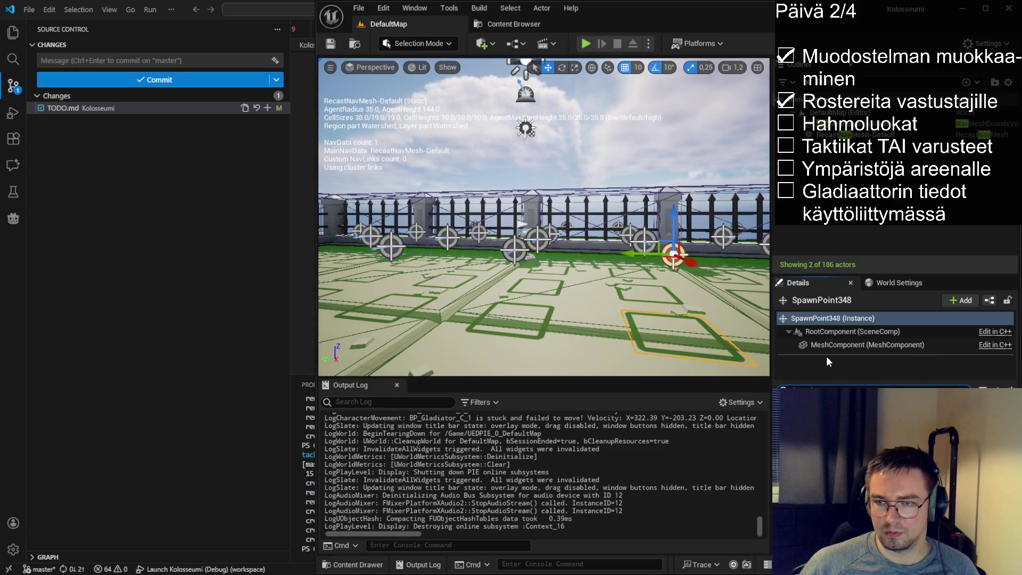
drag(586, 340, 564, 276)
scroll(543, 217, down, 10)
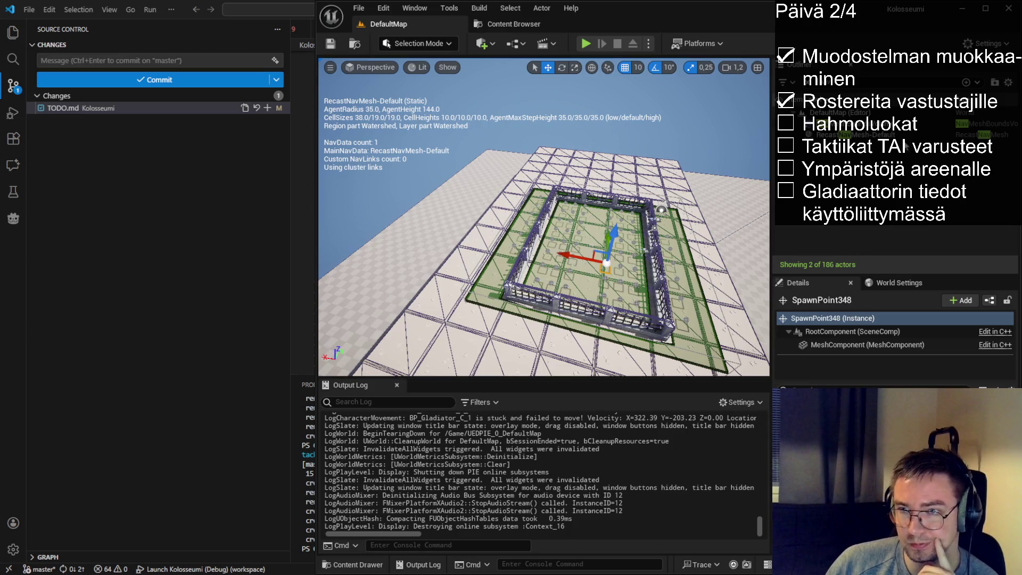
- Nudge the NavMeshBoundsVolume slightly along X, frame it and save the map
click(985, 123)
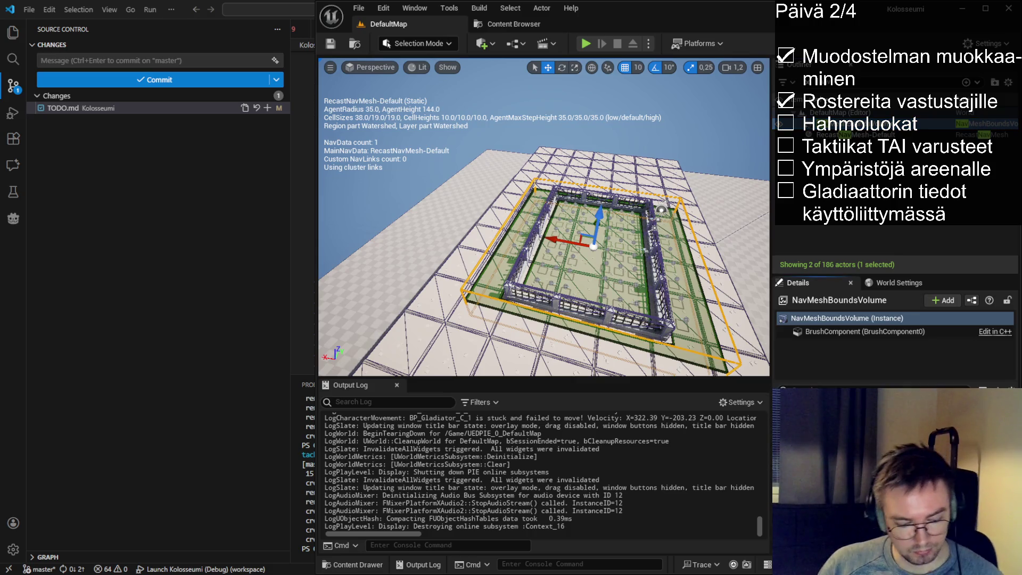
drag(569, 241, 564, 239)
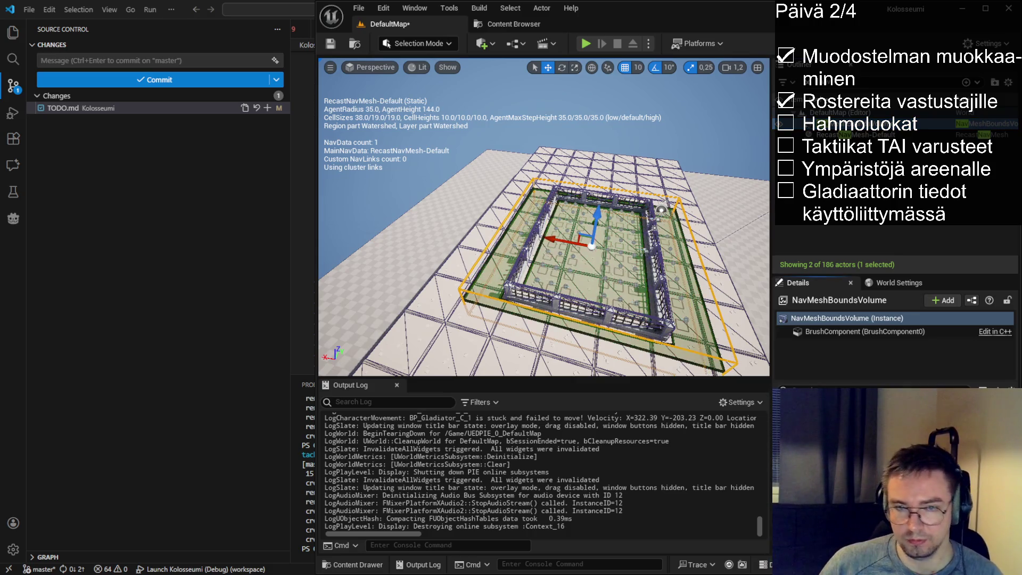
key(f)
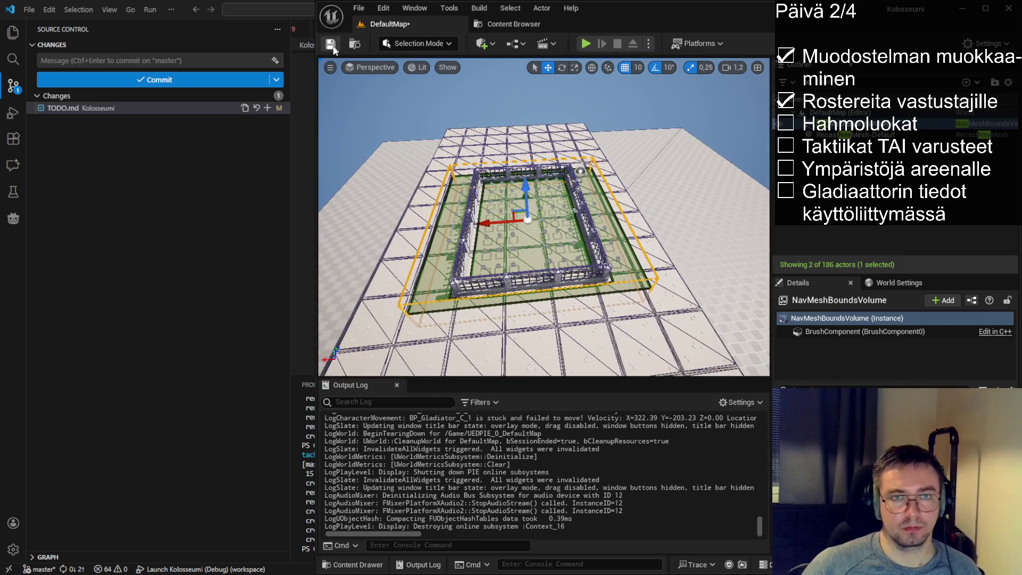
click(331, 44)
- Start a playtest, eject with F8 and inspect BP_Gladiator6 and its capsule component
click(586, 44)
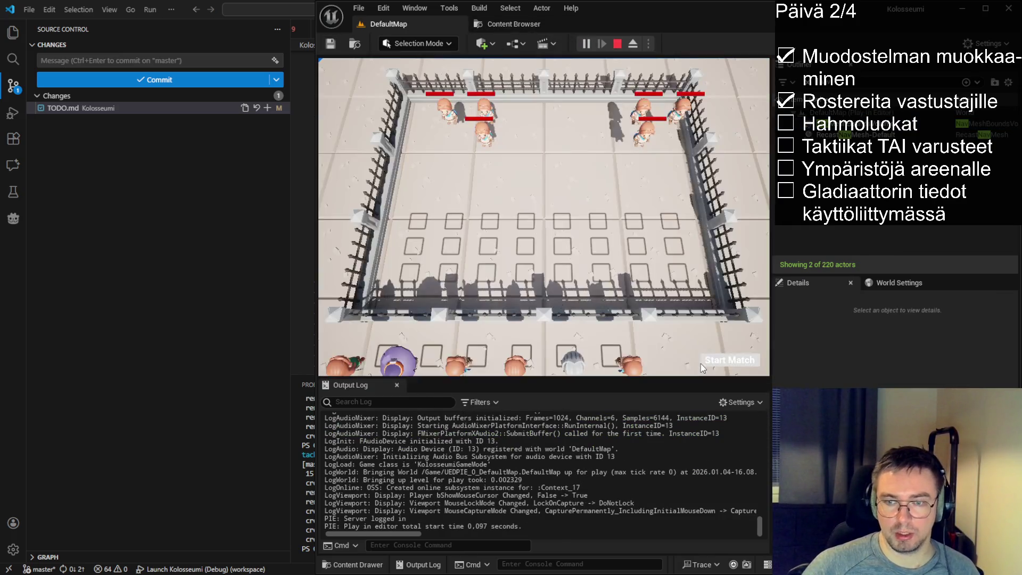
key(F8)
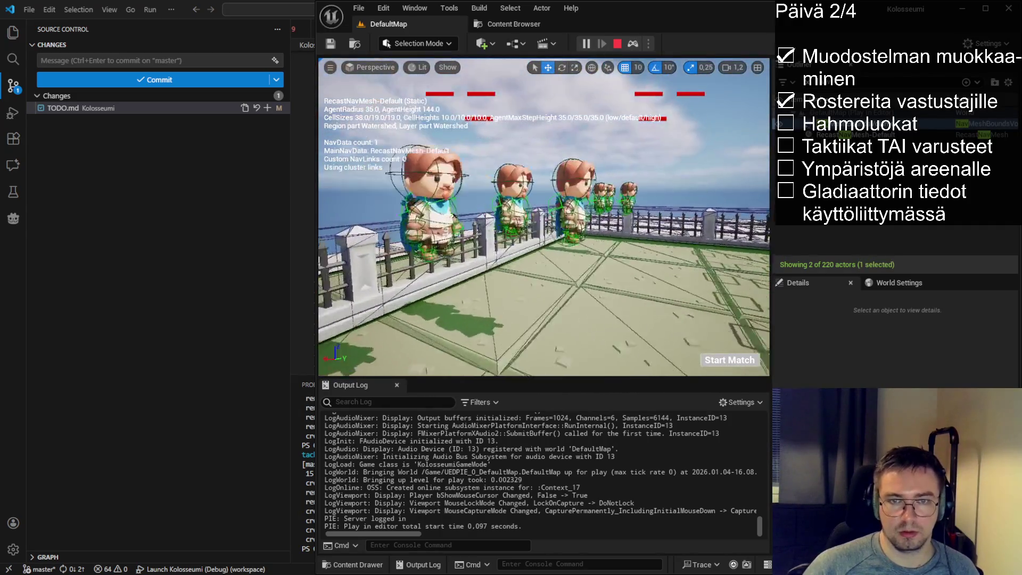
click(604, 223)
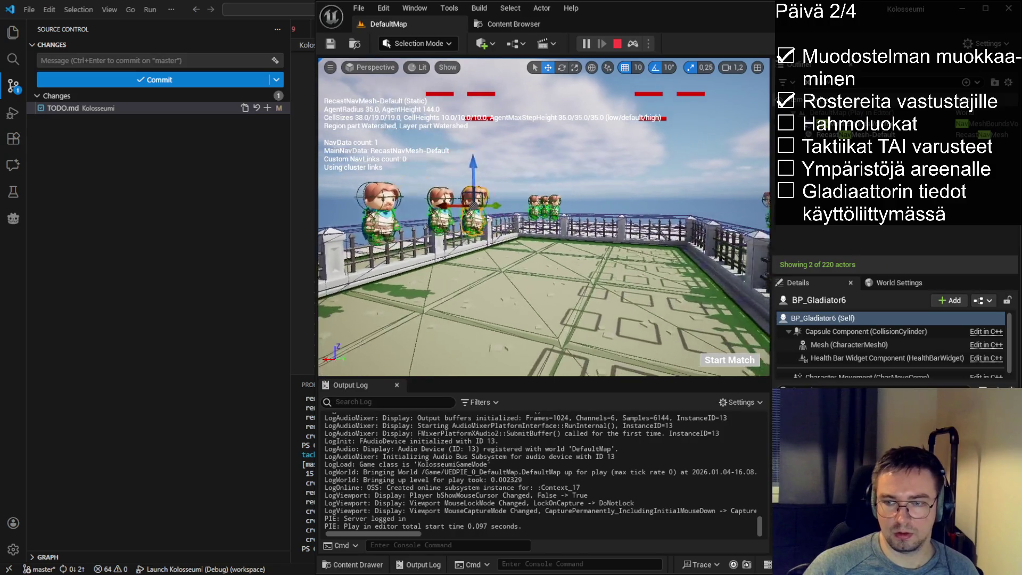
click(839, 331)
click(835, 320)
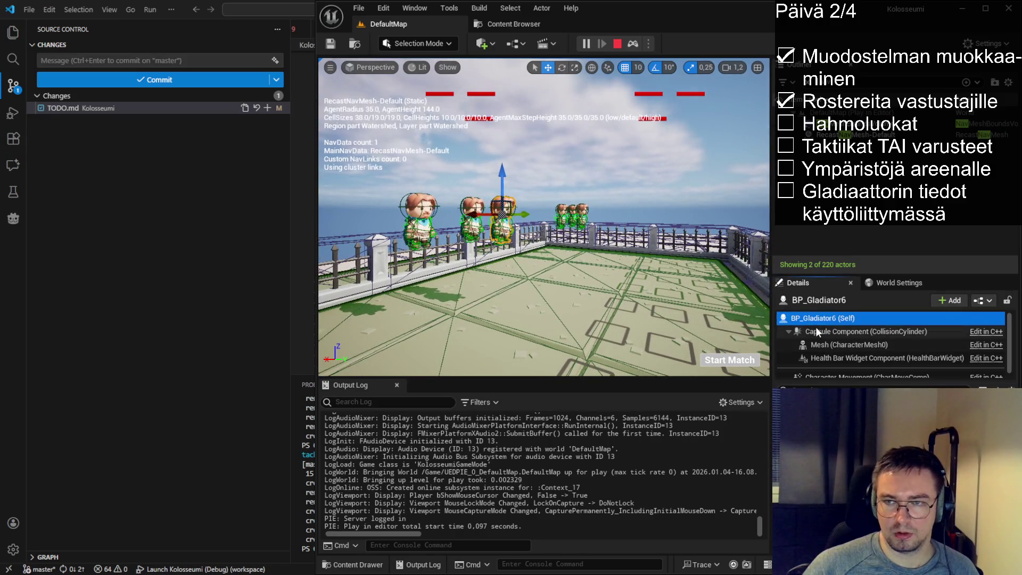
click(503, 180)
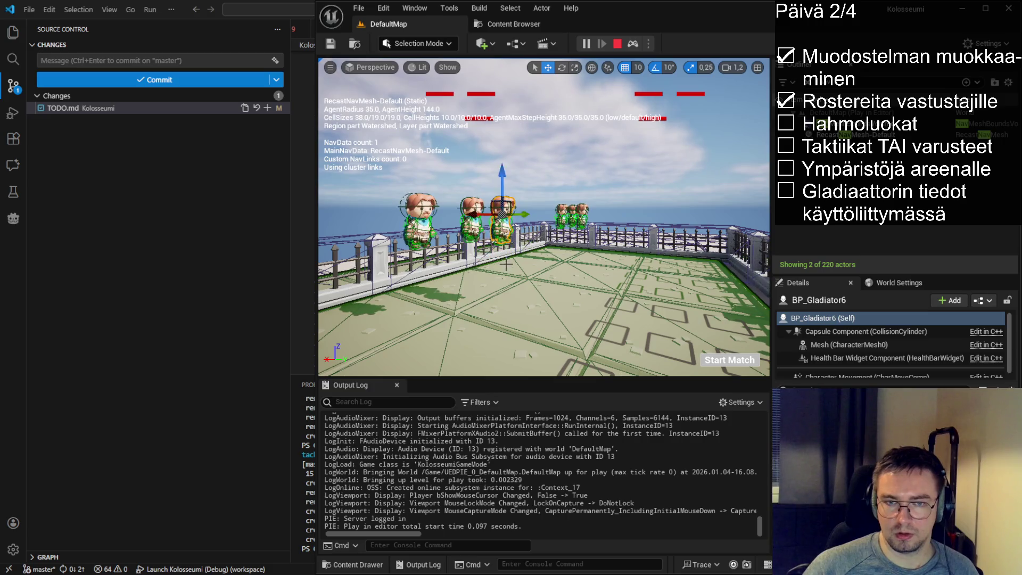
mouse_move(505, 180)
mouse_down()
mouse_move(556, 182)
mouse_move(509, 75)
mouse_up()
- Select and frame fence section fence13, then save the map
click(558, 259)
key(f)
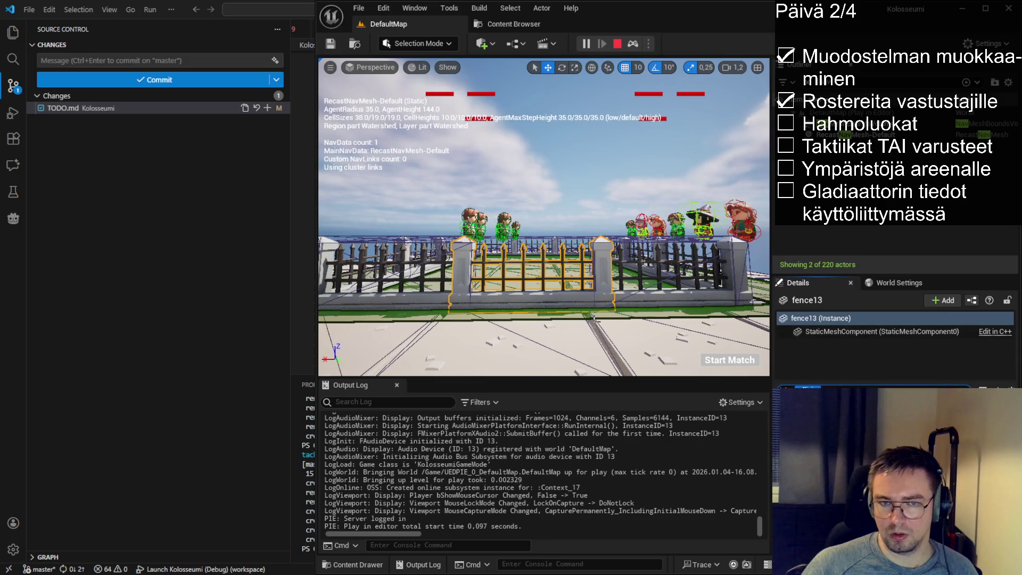
click(331, 44)
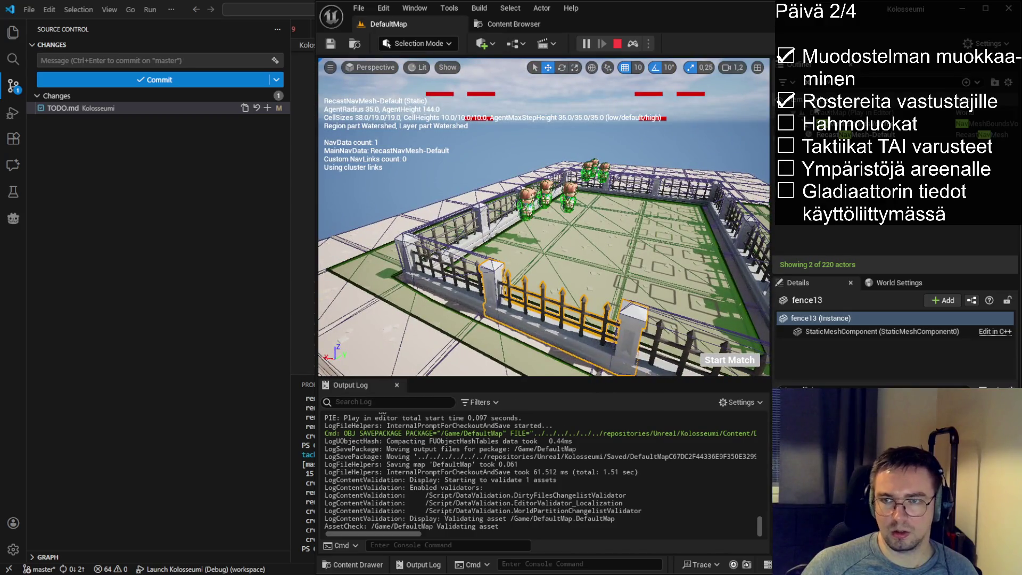
- Clear the Outliner filter, select fourteen fence pieces from fence14 upward, and resave the map
key(Escape)
key(Down)
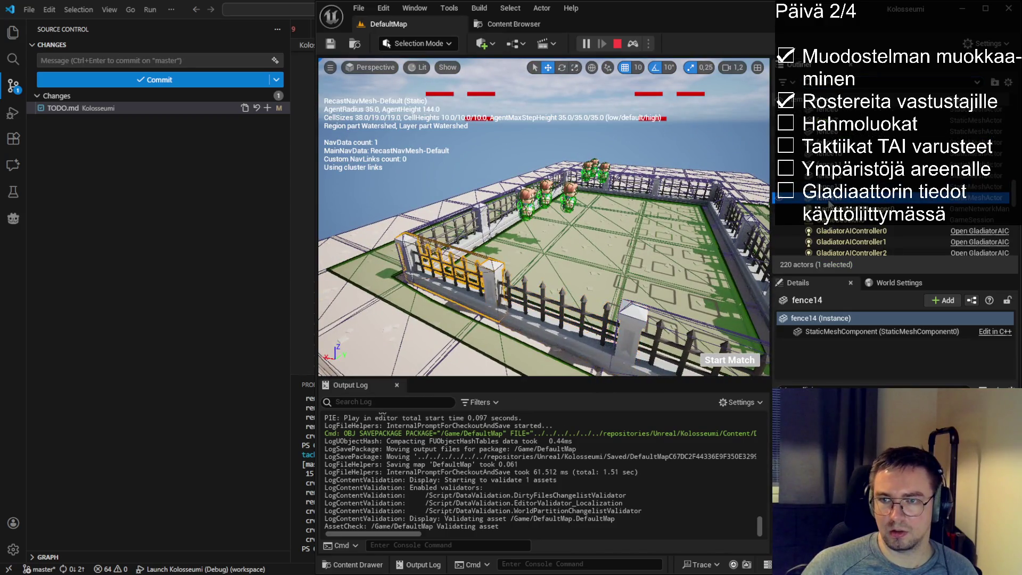
scroll(830, 229, up, 1)
key(shift+Up)
key(shift+Up)
key(shift+Up)
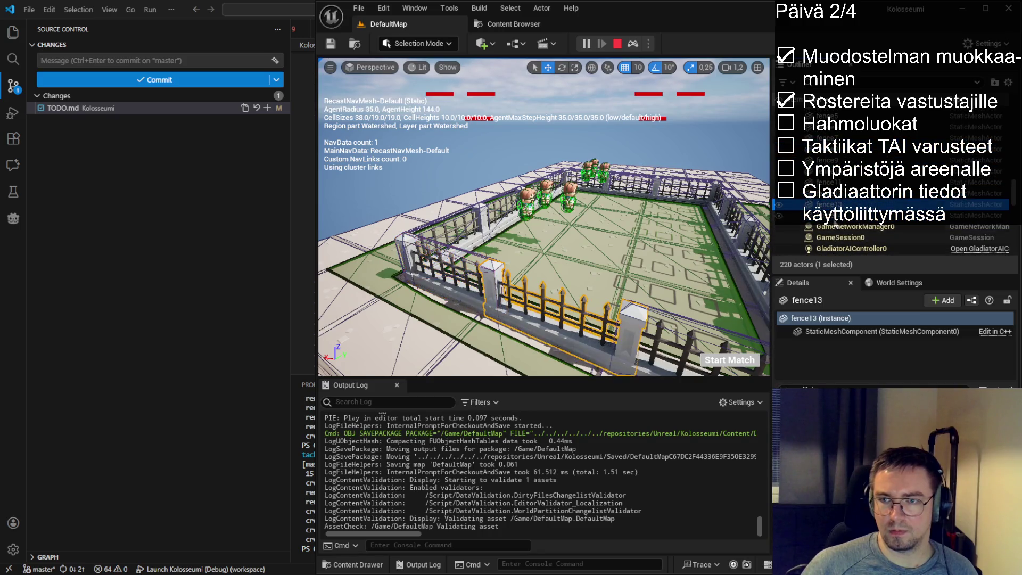
key(shift+Up)
key(shift+Up)
key(shift+Up)
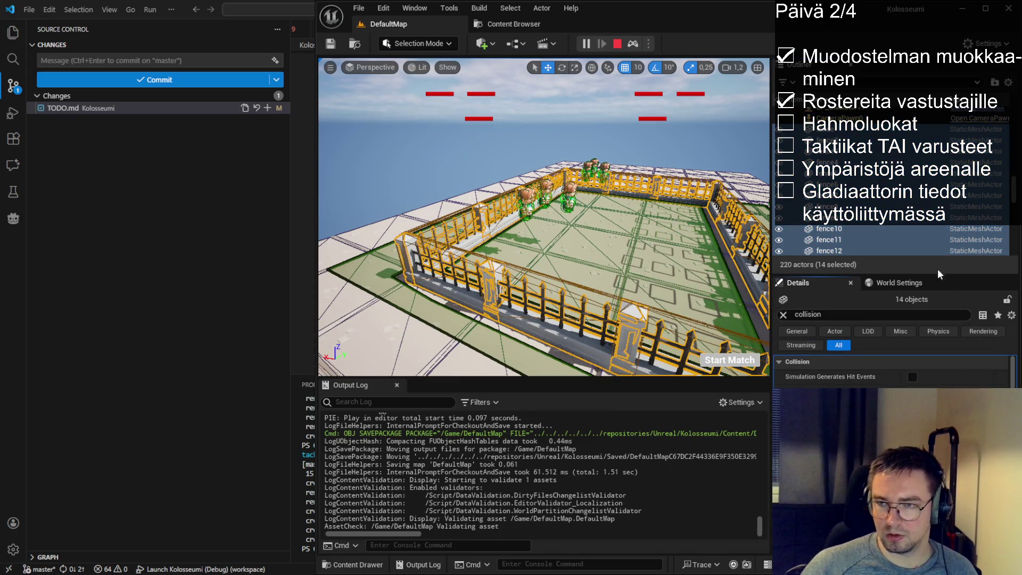
key(ctrl+s)
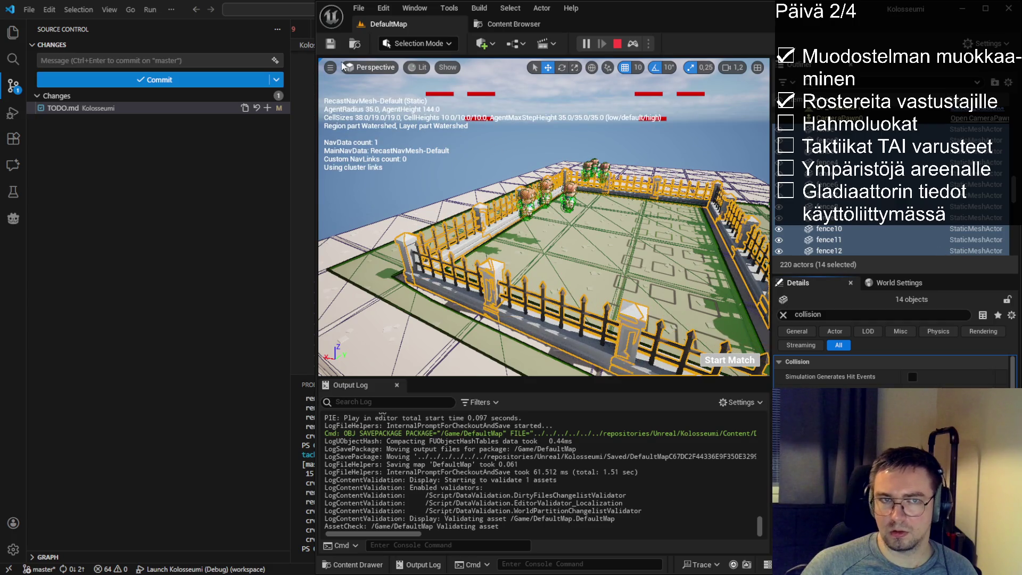
- Return to the game, drop a gladiator onto the arena grid, and end the playtest
key(F8)
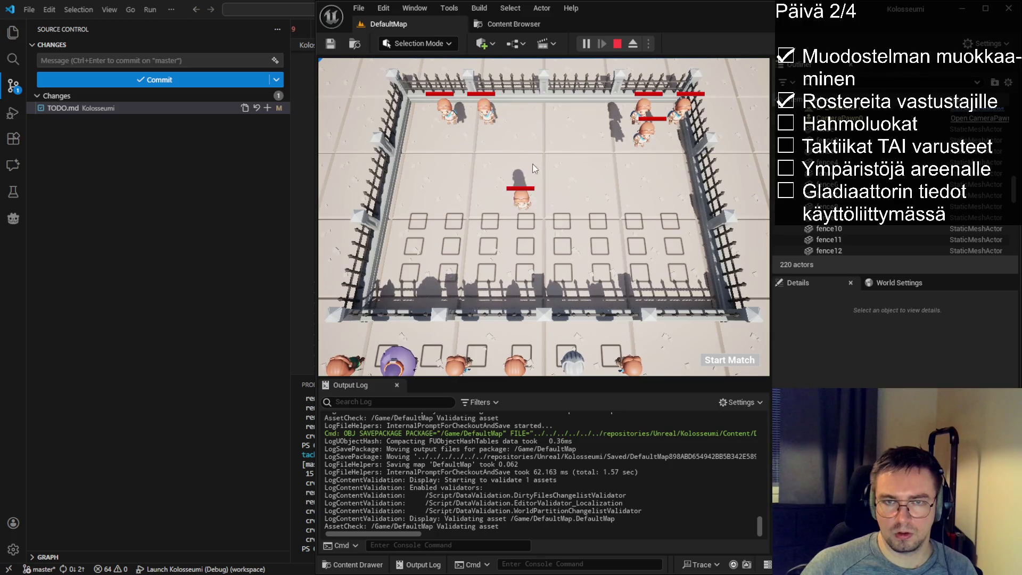
mouse_move(528, 341)
mouse_down()
mouse_move(524, 263)
mouse_move(556, 230)
mouse_up()
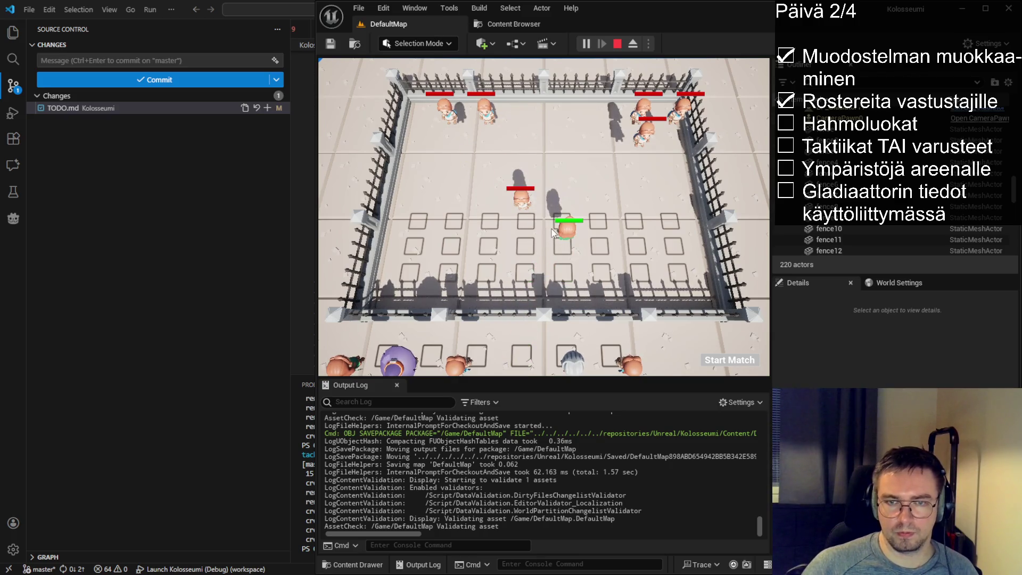
key(F8)
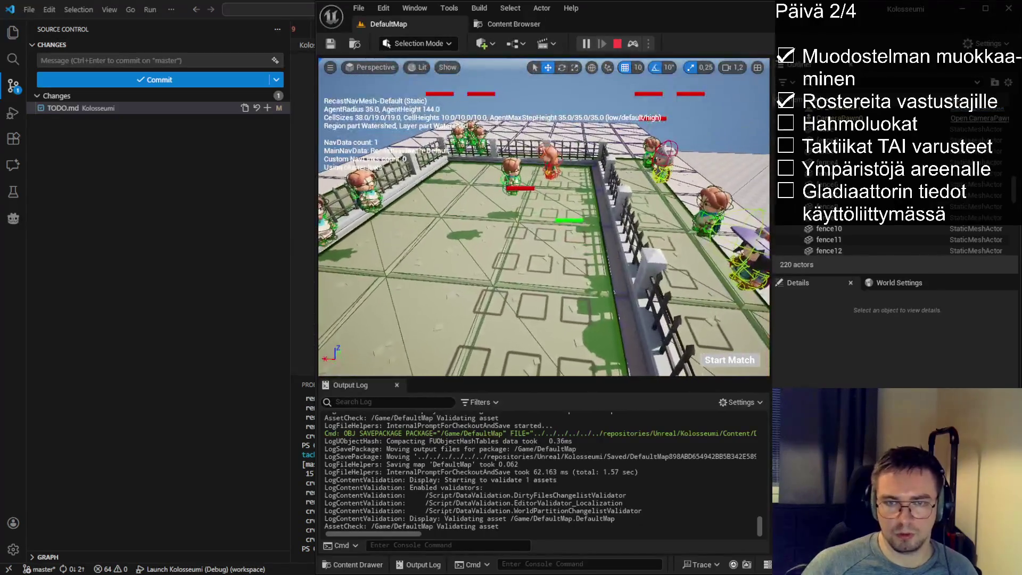
key(Escape)
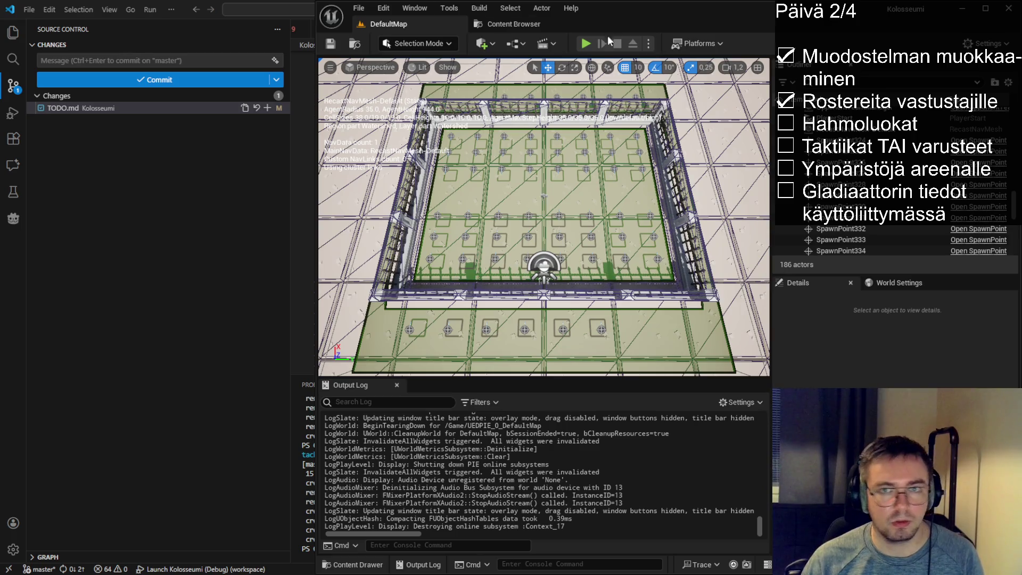
key(alt+Tab)
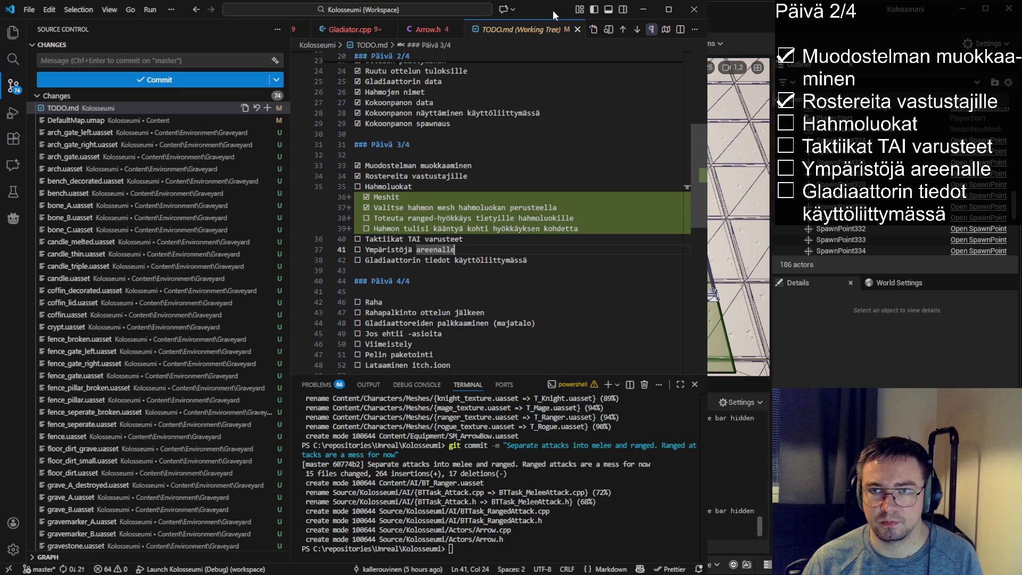
- Browse the changed assets from arch_gate_left.uasset down to HalloweenBits.uasset and path_A.uasset
click(458, 176)
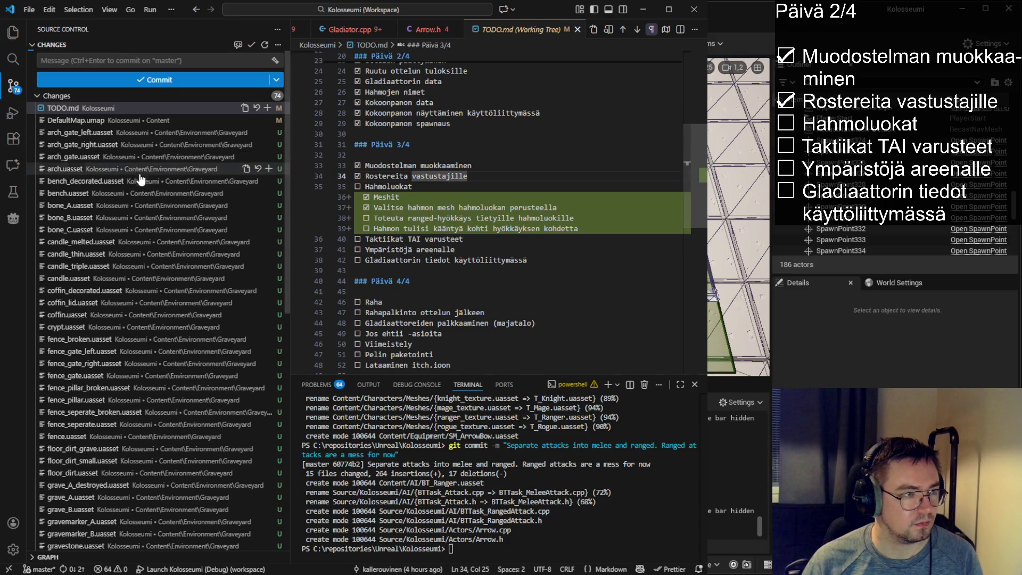
click(106, 133)
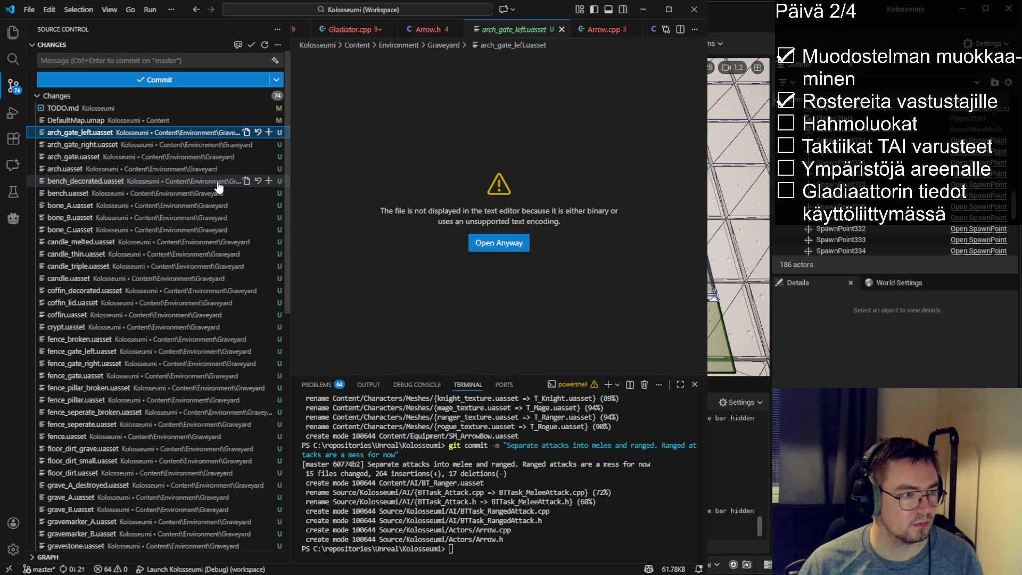
key(shift+Down)
key(shift+Down)
key(shift+Down)
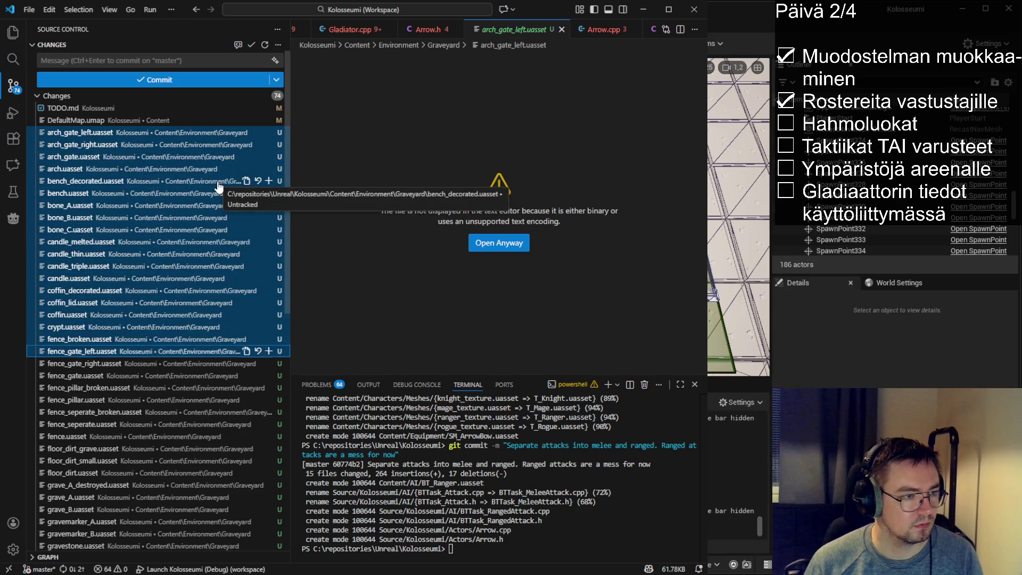
key(shift+Down)
key(shift+Down)
key(shift+Down)
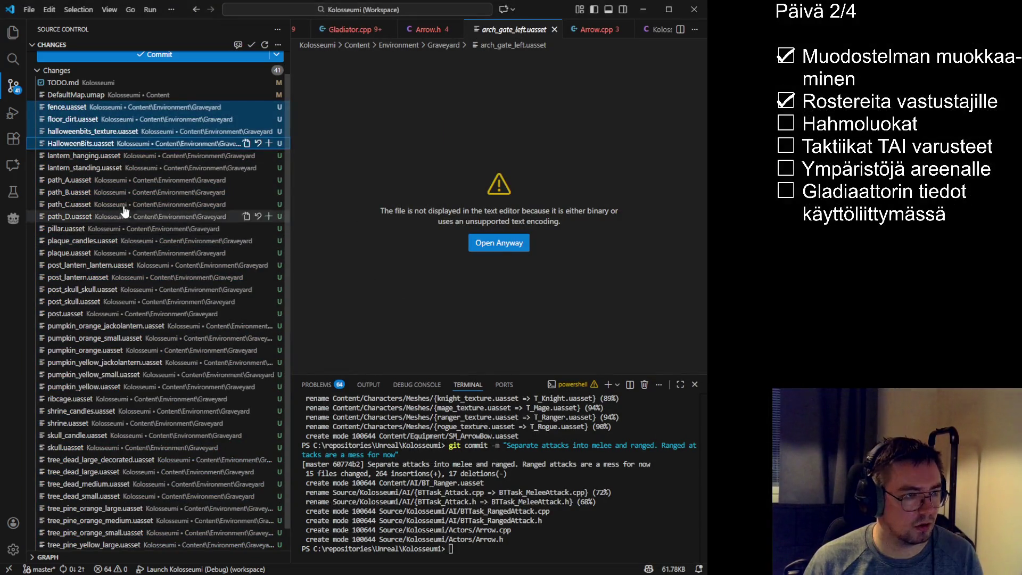
click(213, 180)
- Review the DefaultMap.umap and HalloweenBits.uasset diffs
click(104, 96)
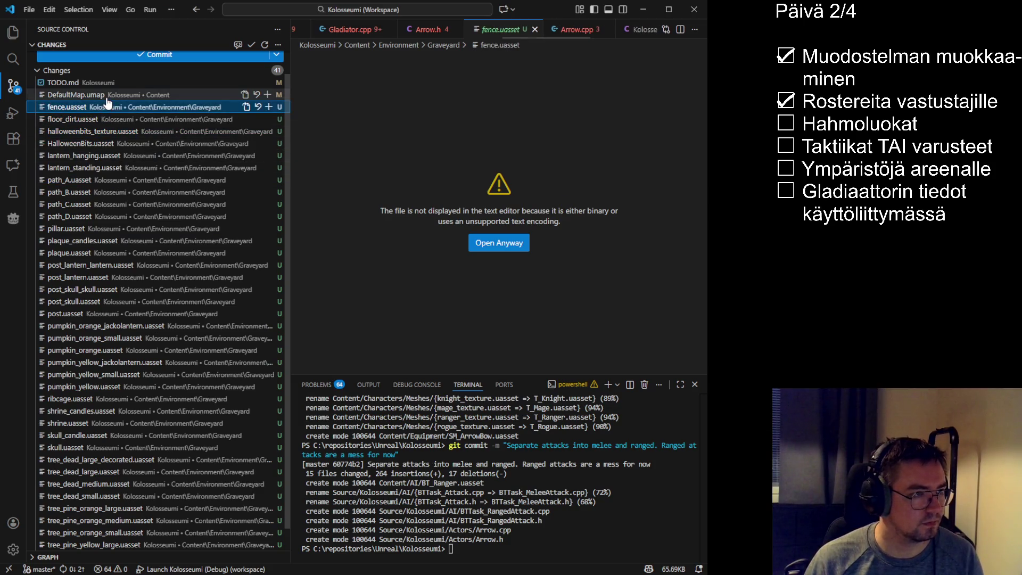
scroll(144, 320, down, 1)
scroll(144, 314, up, 2)
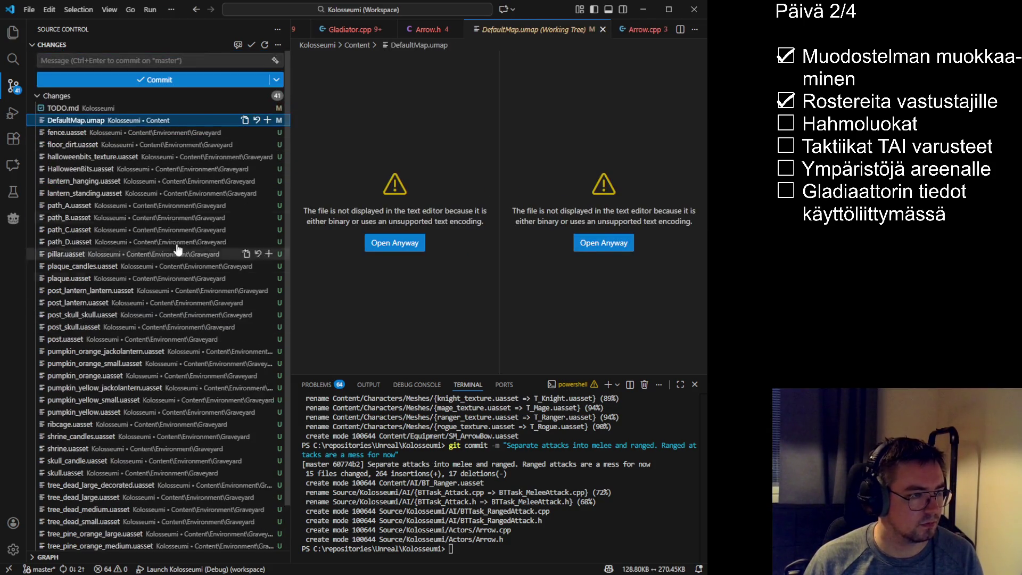
click(112, 169)
scroll(140, 263, down, 2)
scroll(140, 263, up, 2)
- Process all pending changes so only TODO.md remains, and narrow the Source Control panel
key(ctrl+a)
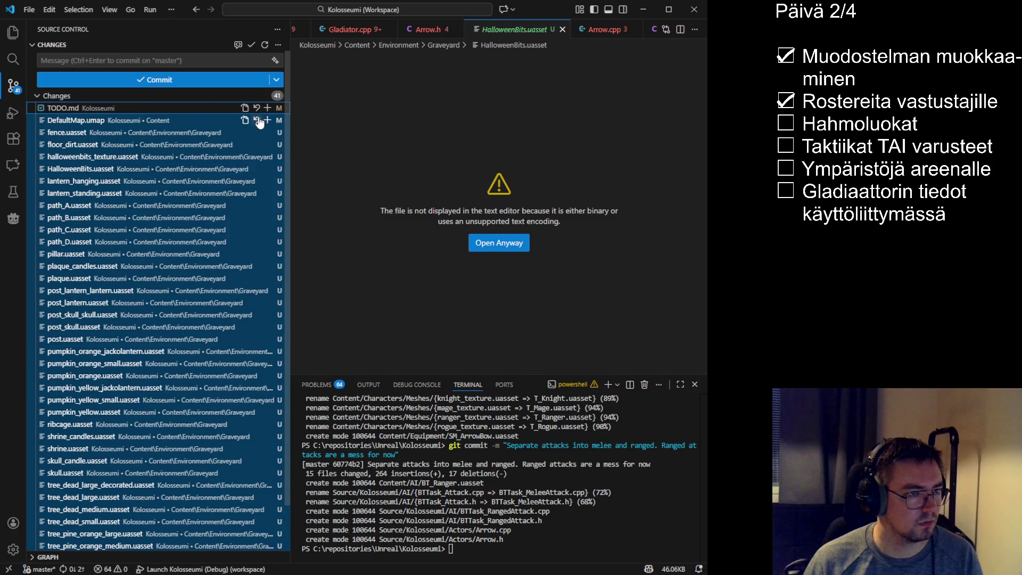
click(370, 311)
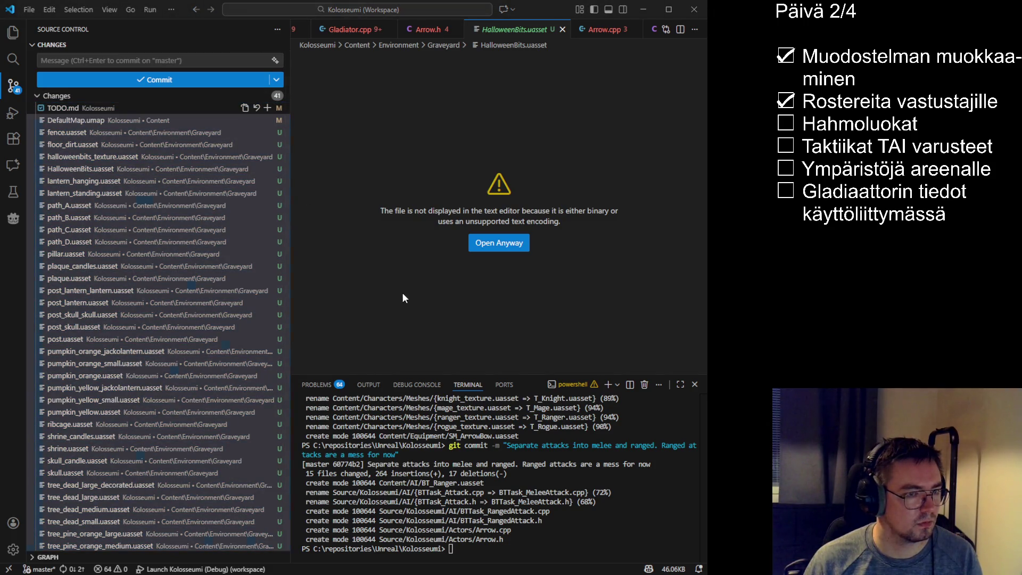
key(alt+Tab)
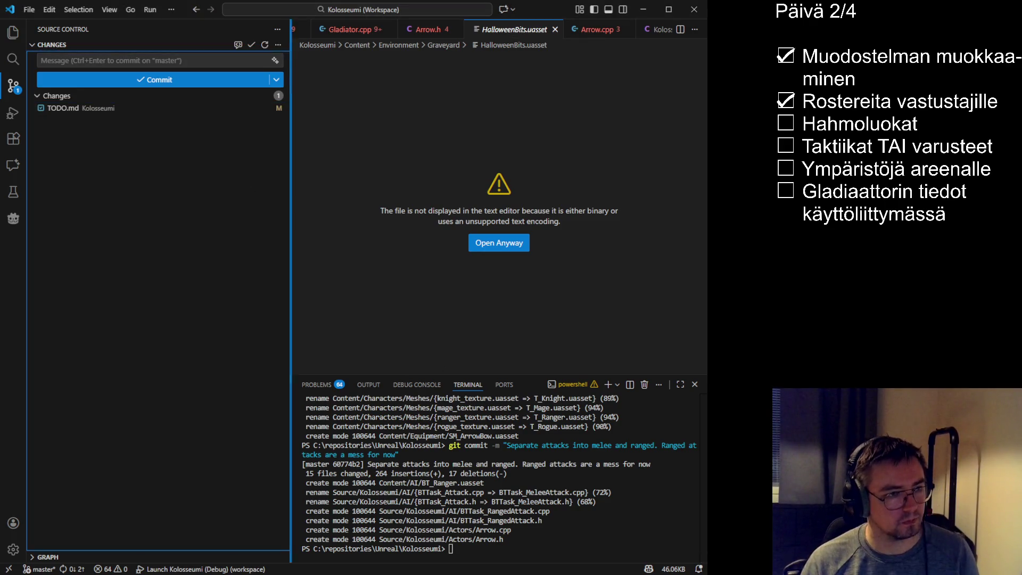
drag(291, 213, 163, 213)
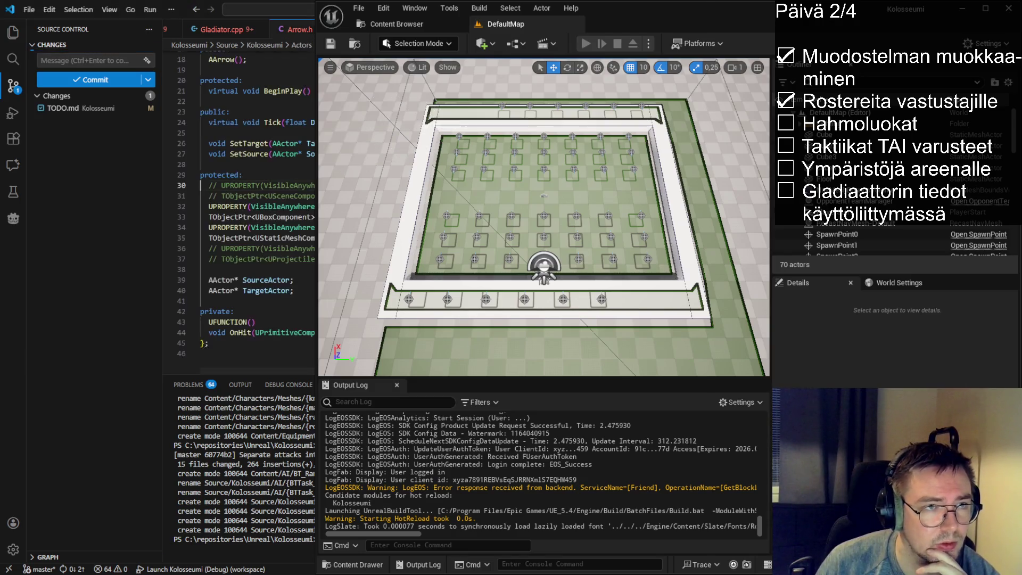
- Check the MeshComponent declaration at line 35 of Arrow.h, then move Unreal's DefaultMap tab first and start playing
key(alt+Tab)
click(428, 240)
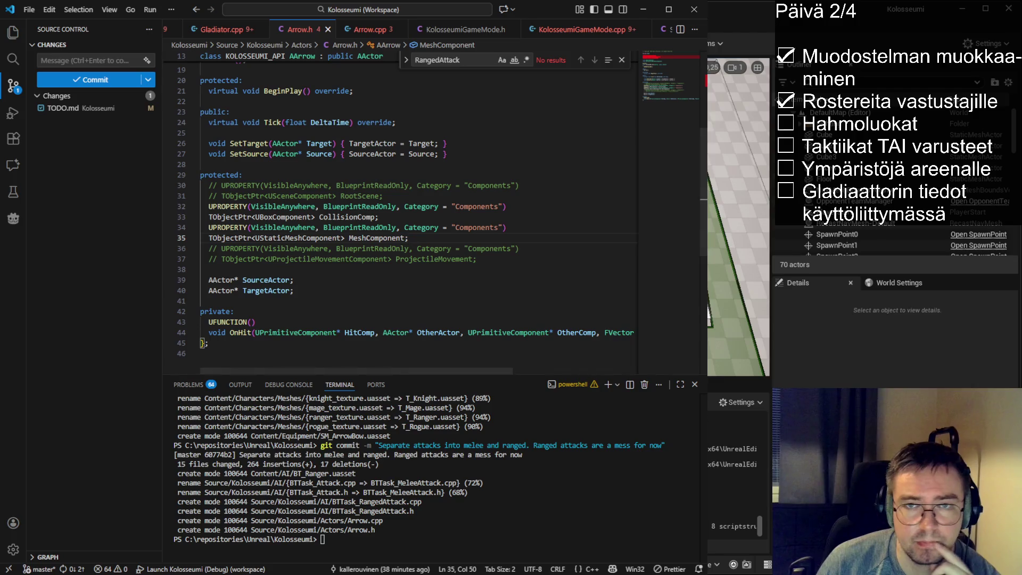
key(alt+Tab)
drag(428, 26, 403, 27)
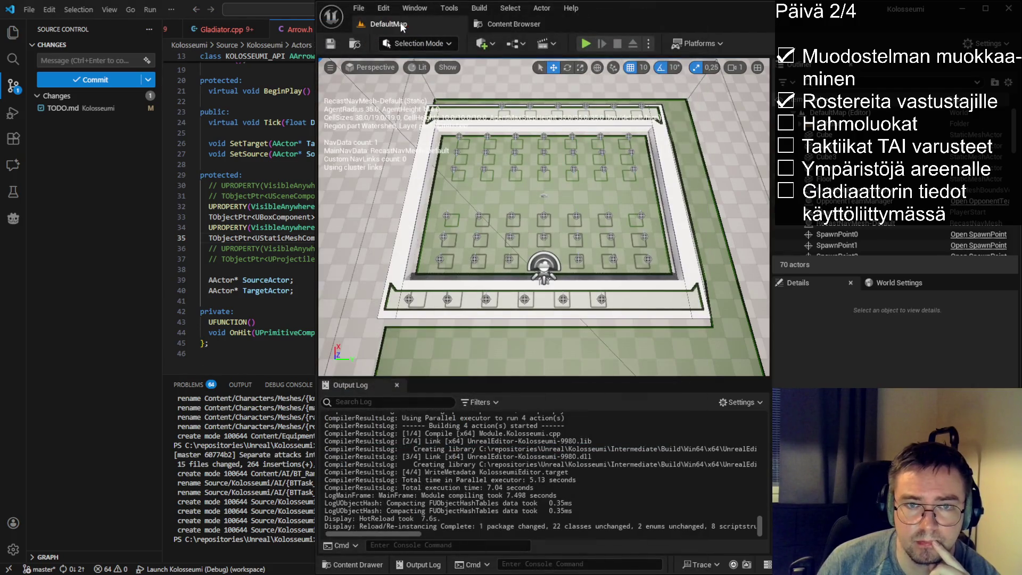
click(585, 44)
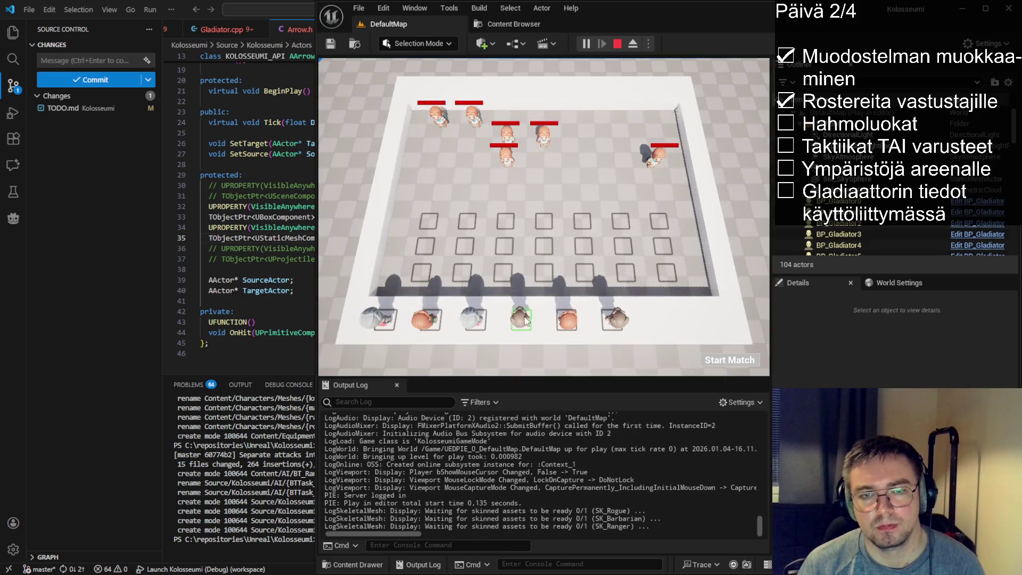
- Place a bench gladiator on the grid and inspect the arena from a free camera
mouse_move(521, 334)
mouse_down()
mouse_move(506, 277)
mouse_move(458, 256)
mouse_move(476, 283)
mouse_up()
key(F8)
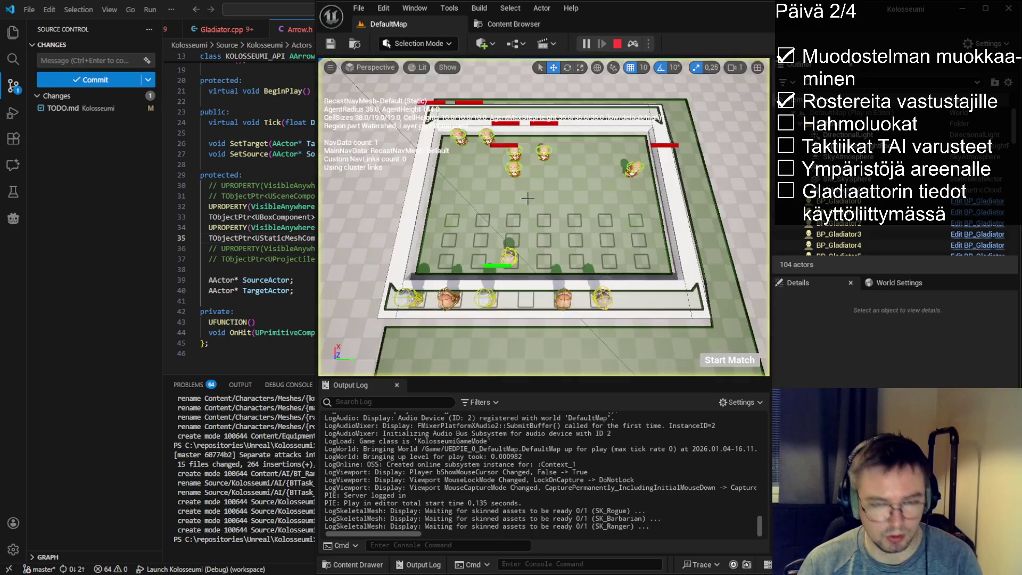
mouse_move(543, 223)
mouse_down()
mouse_move(543, 170)
mouse_move(543, 224)
mouse_up()
drag(618, 346, 575, 356)
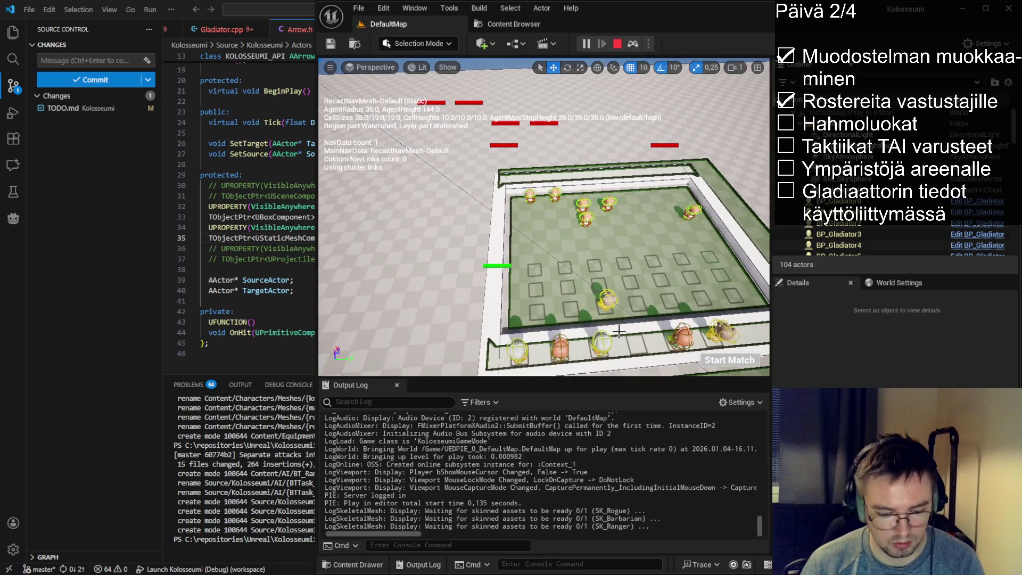
key(F8)
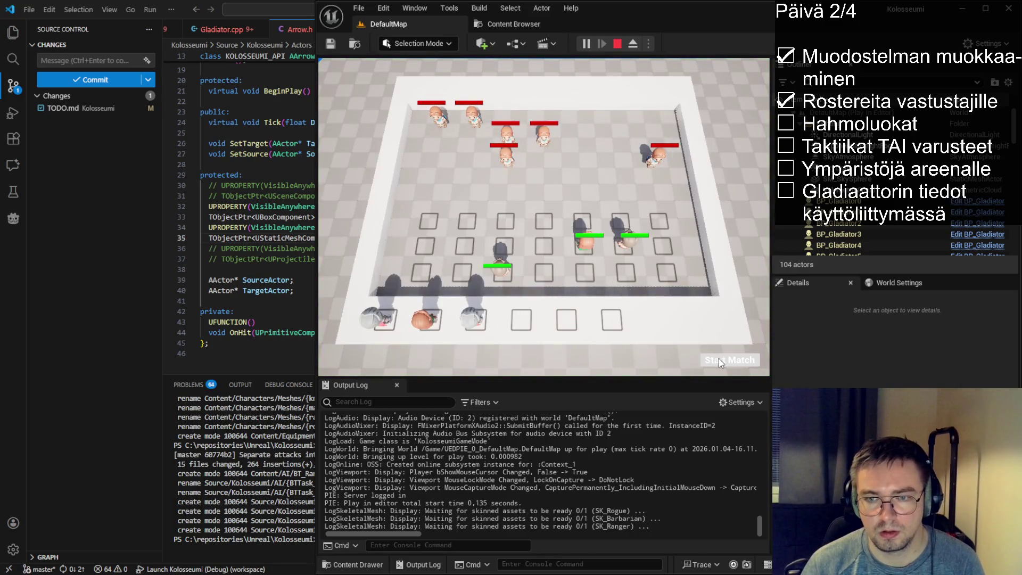
- Play the gladiator match to Victory, return to the main UI and stop the session
click(719, 361)
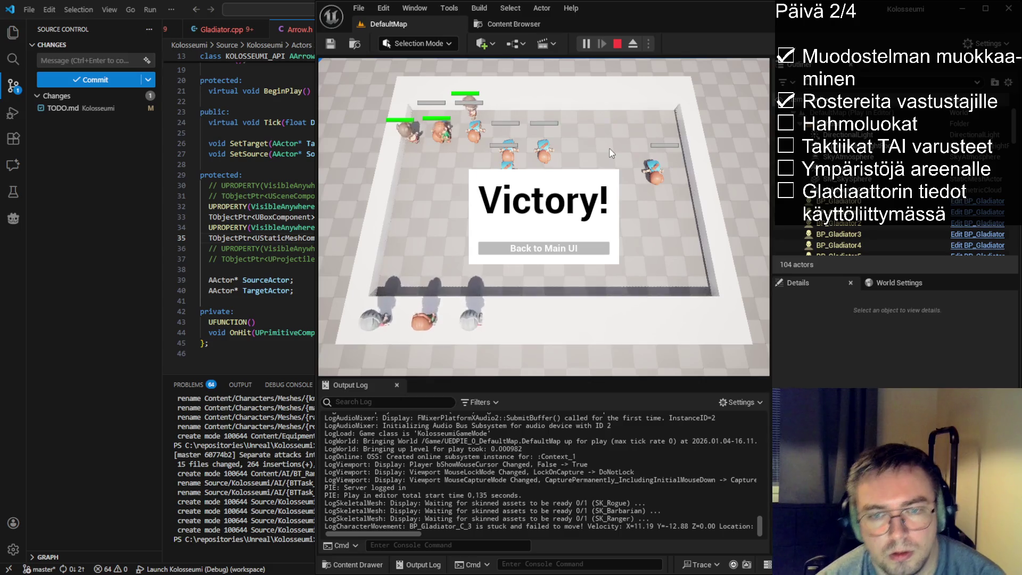
click(549, 248)
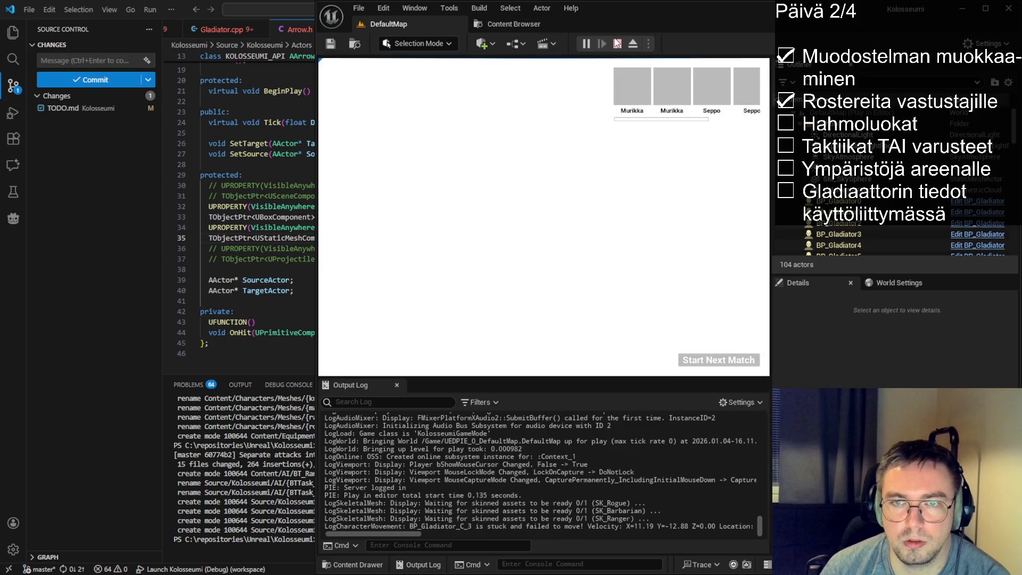
click(617, 43)
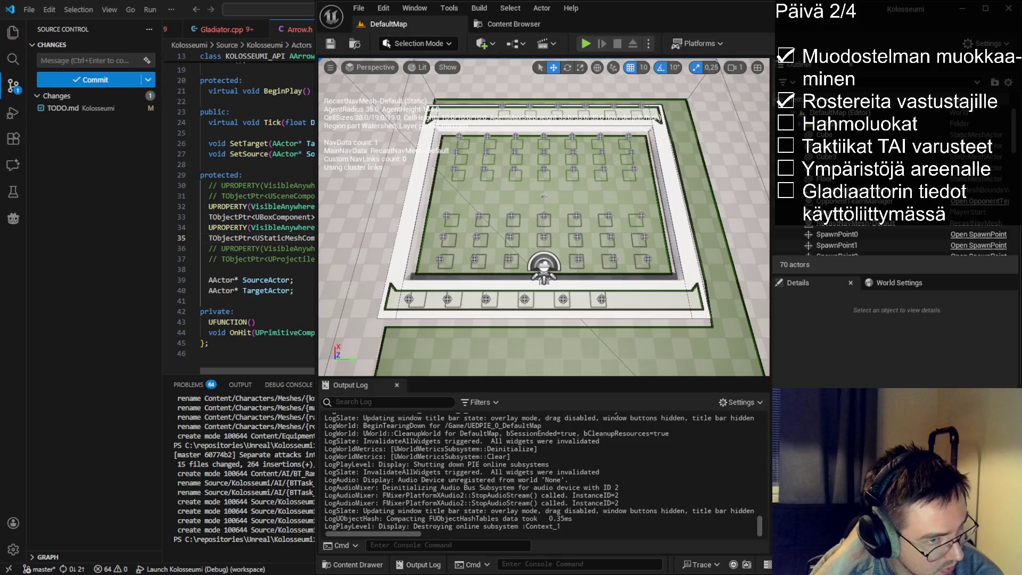
- Bring TODO.md forward and select the unchecked ranged-attack and facing-the-target subtasks under Päivä 3/4
scroll(298, 30, down, 5)
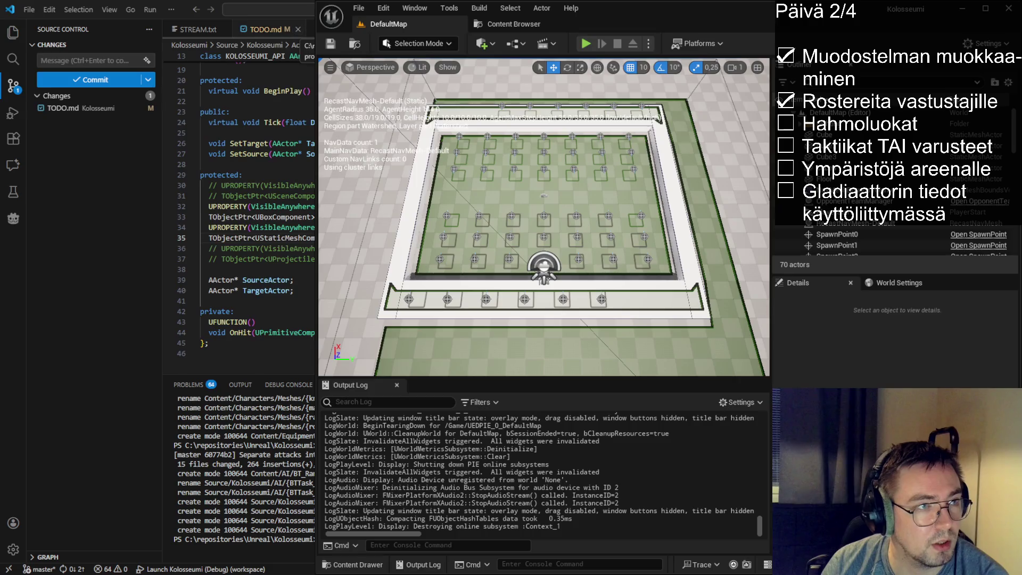
click(271, 31)
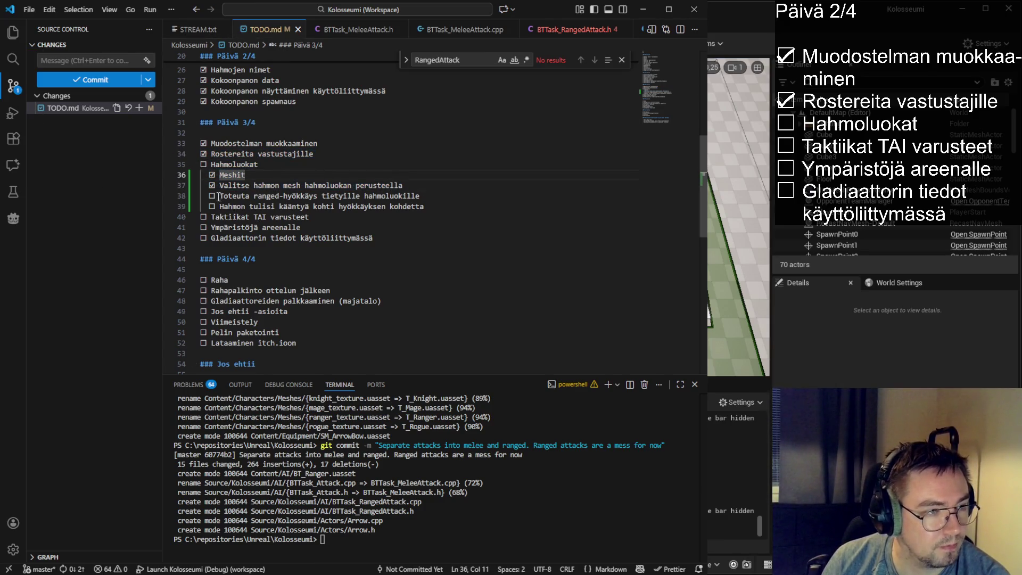
drag(420, 195, 222, 193)
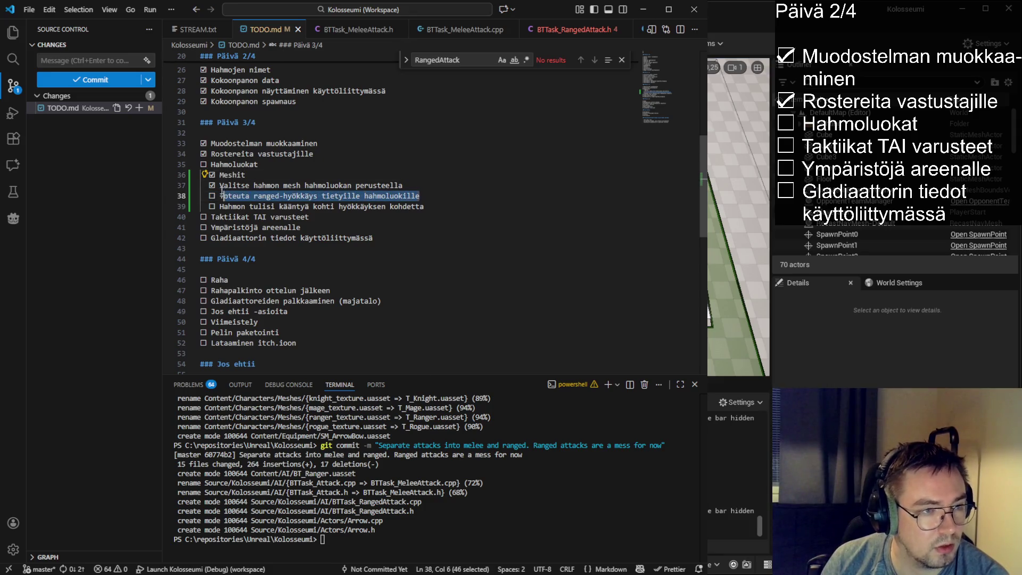
drag(434, 203, 174, 197)
click(410, 206)
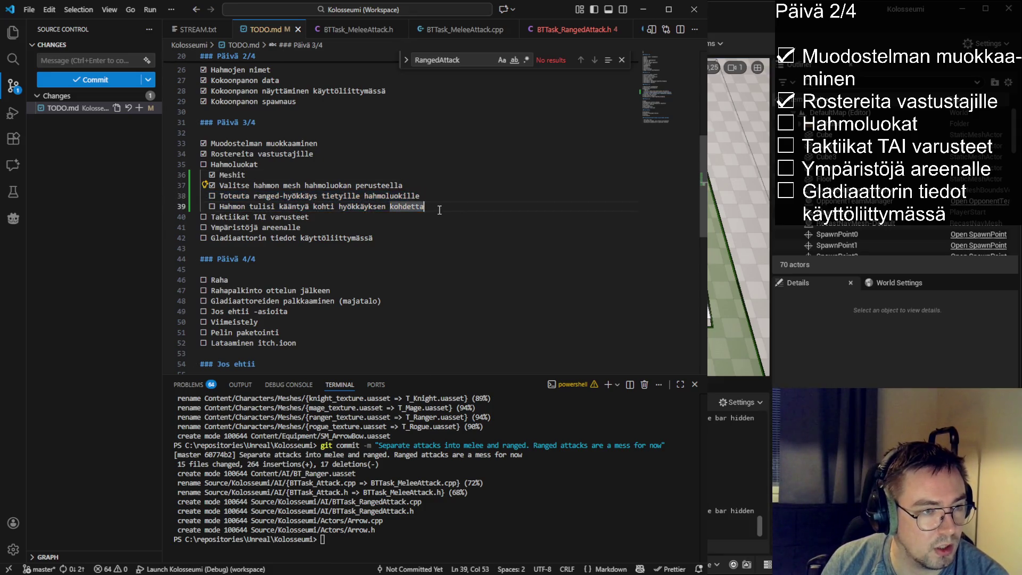
drag(411, 206, 319, 195)
click(314, 194)
- In the Content Browser, delete the Environment folder from Content, then return to TODO.md
key(alt+Tab)
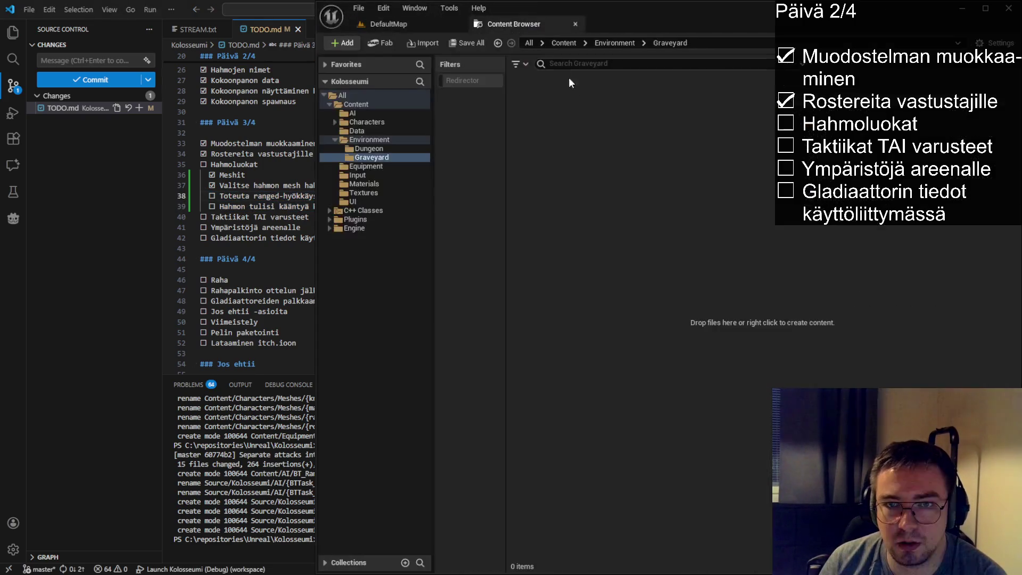
click(573, 43)
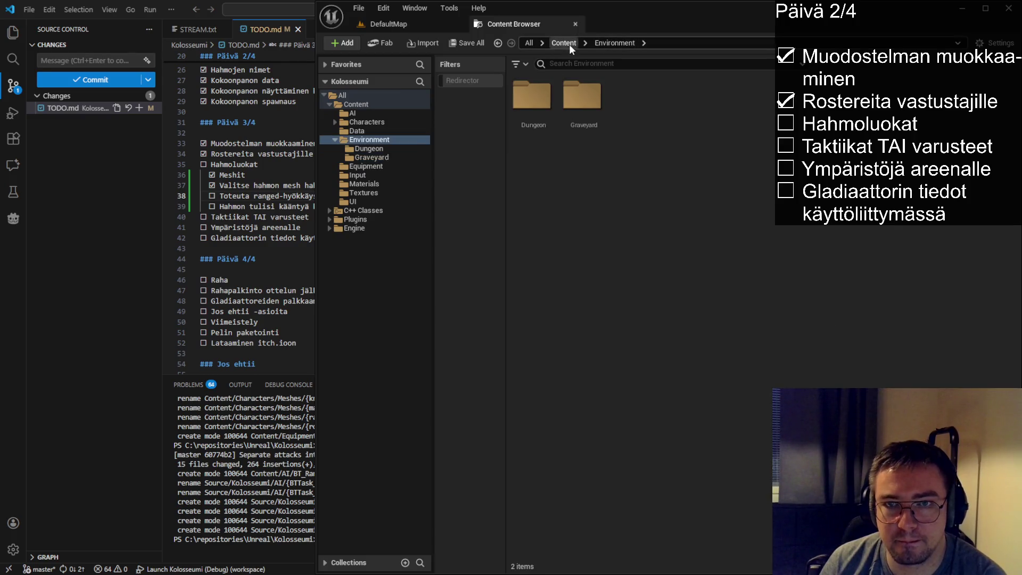
click(692, 109)
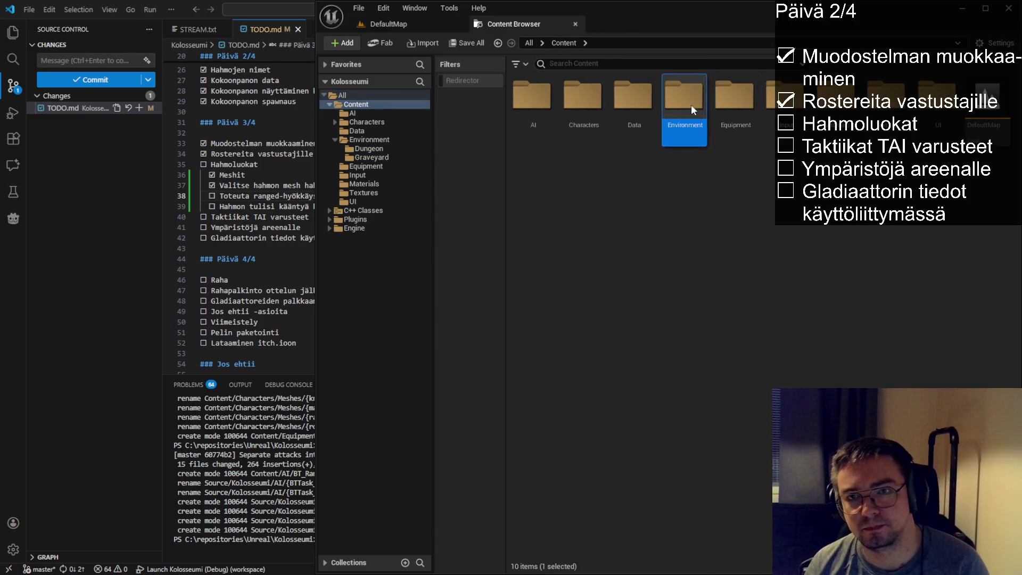
key(Delete)
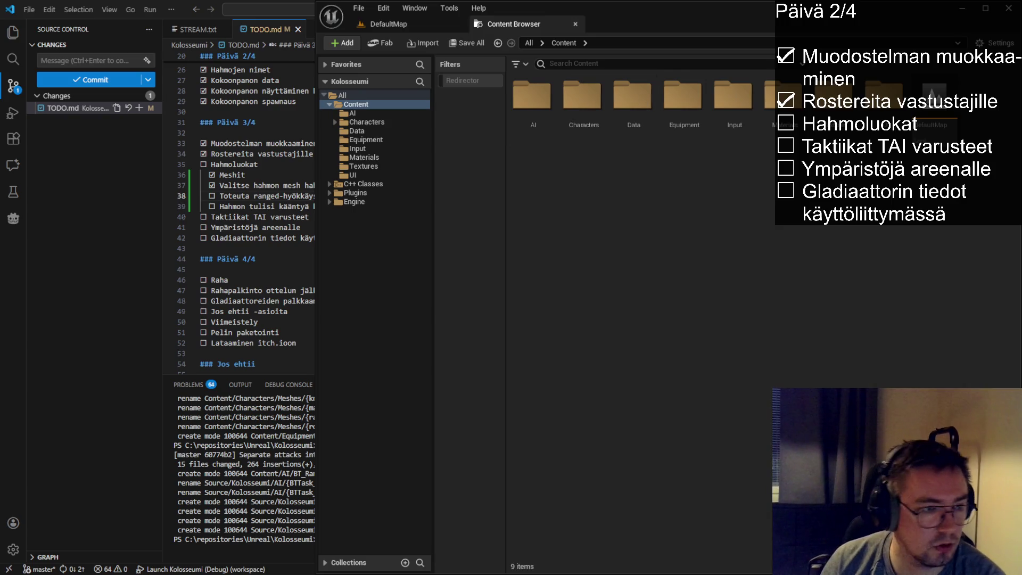
key(alt+Tab)
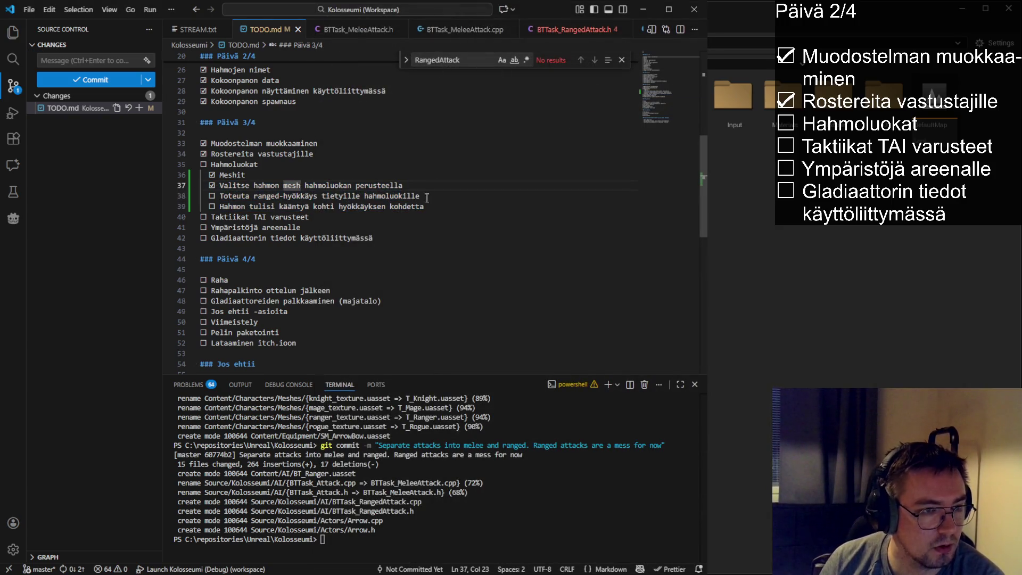
drag(440, 208, 220, 185)
click(305, 185)
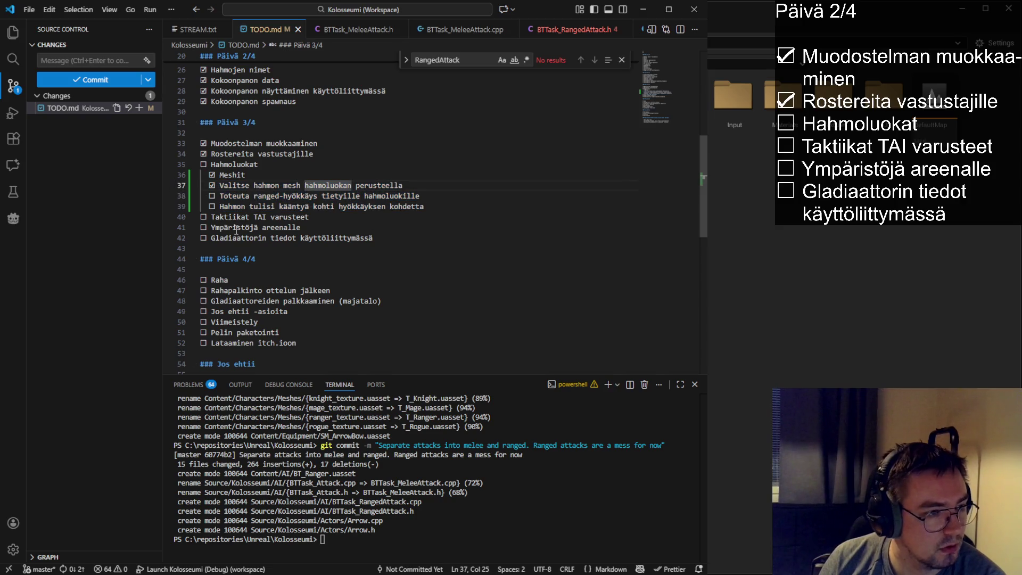
drag(313, 218, 159, 220)
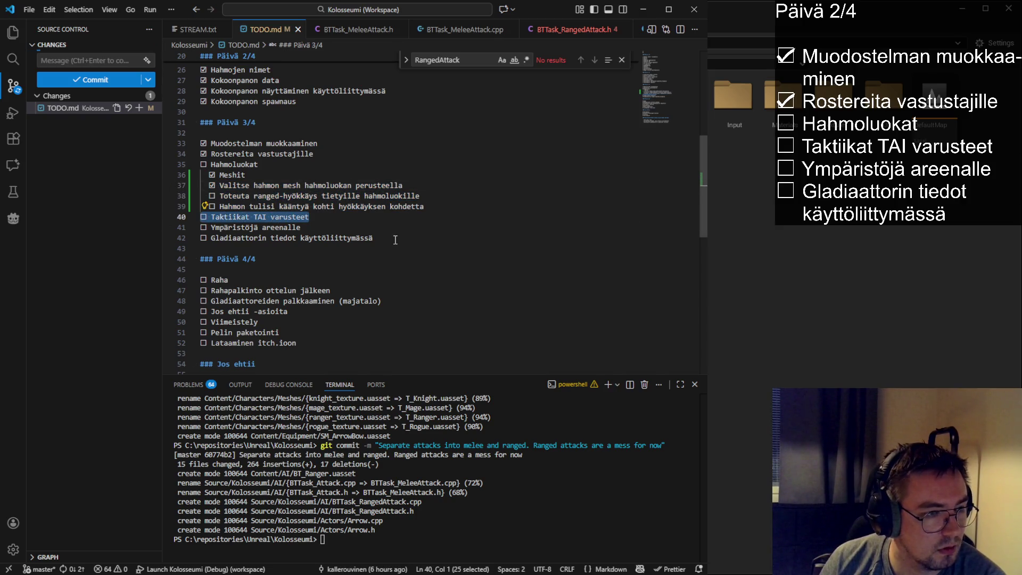
click(340, 164)
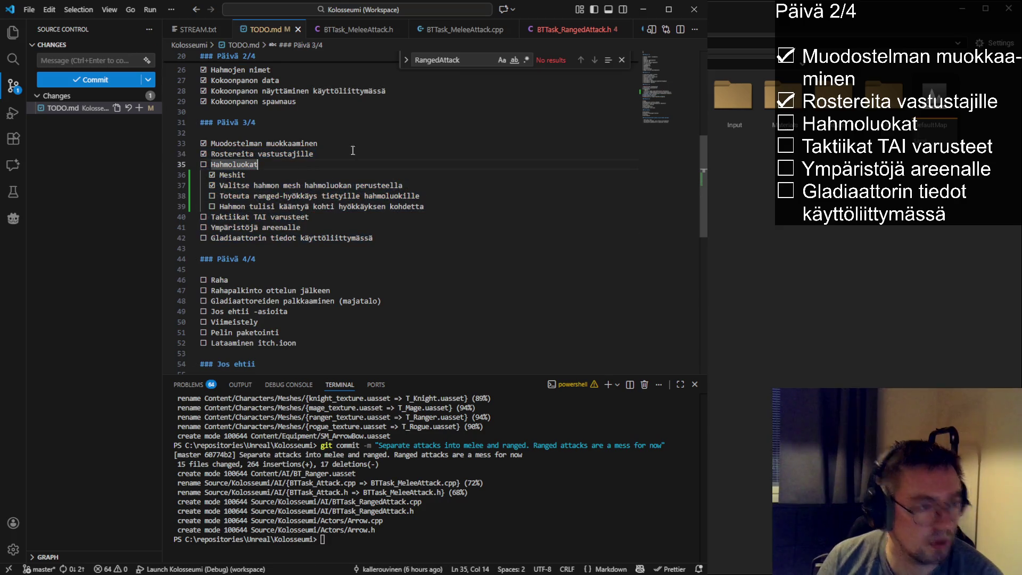
click(622, 60)
click(285, 195)
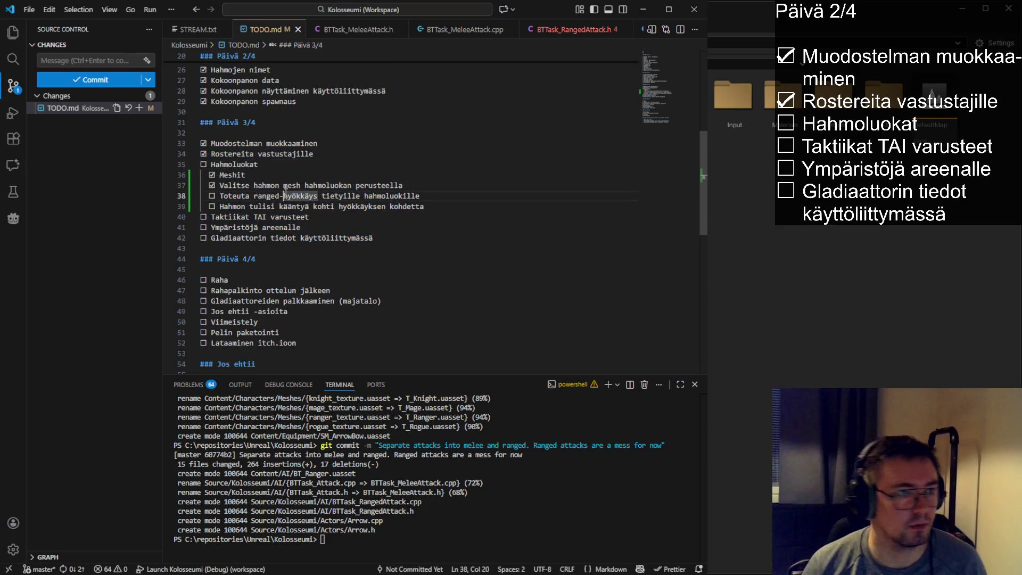